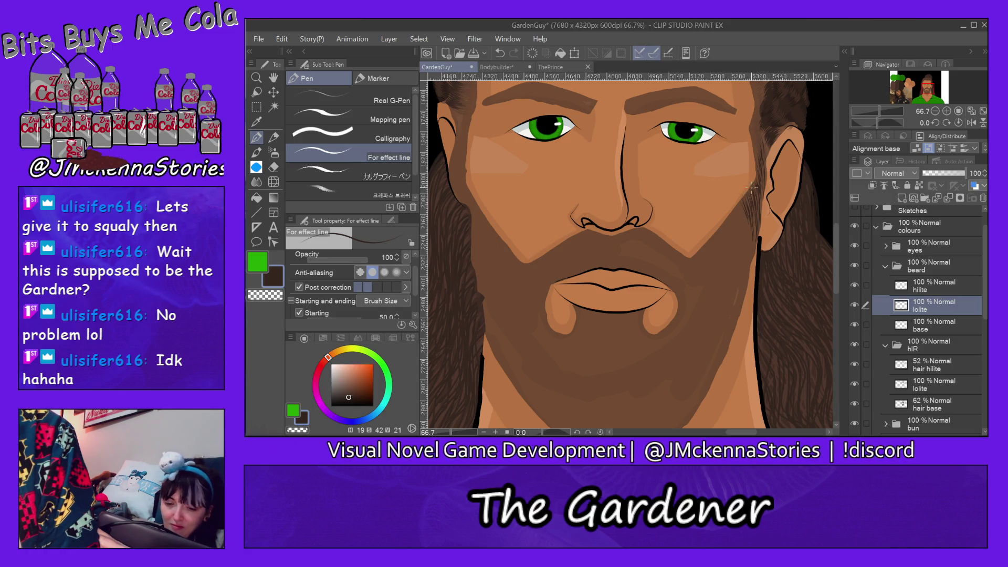
# - Turn off the pen's starting taper, keeping only the ending taper, and extend the hair line beside the ear
pyautogui.scroll(-2, 417, 295)
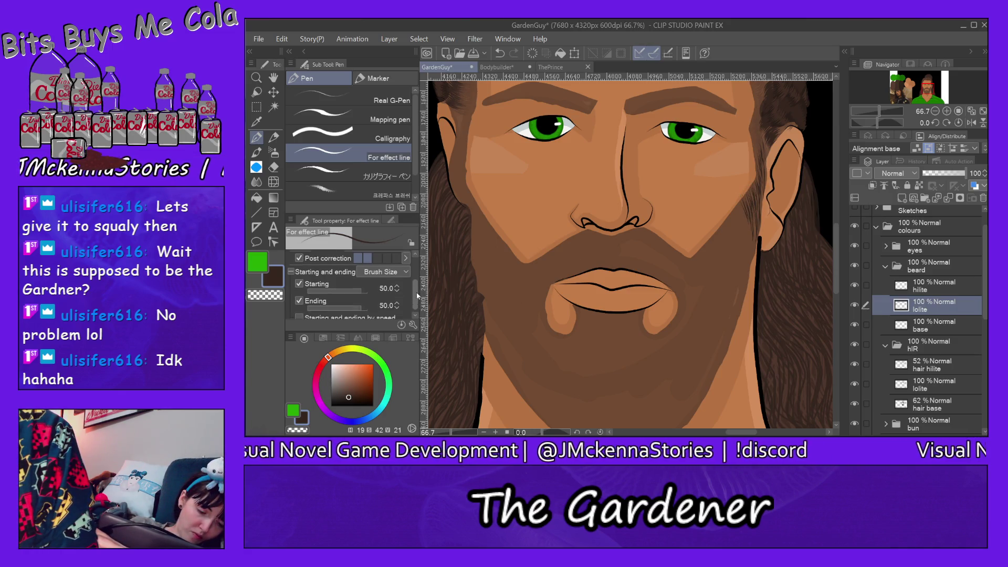
pyautogui.click(299, 281)
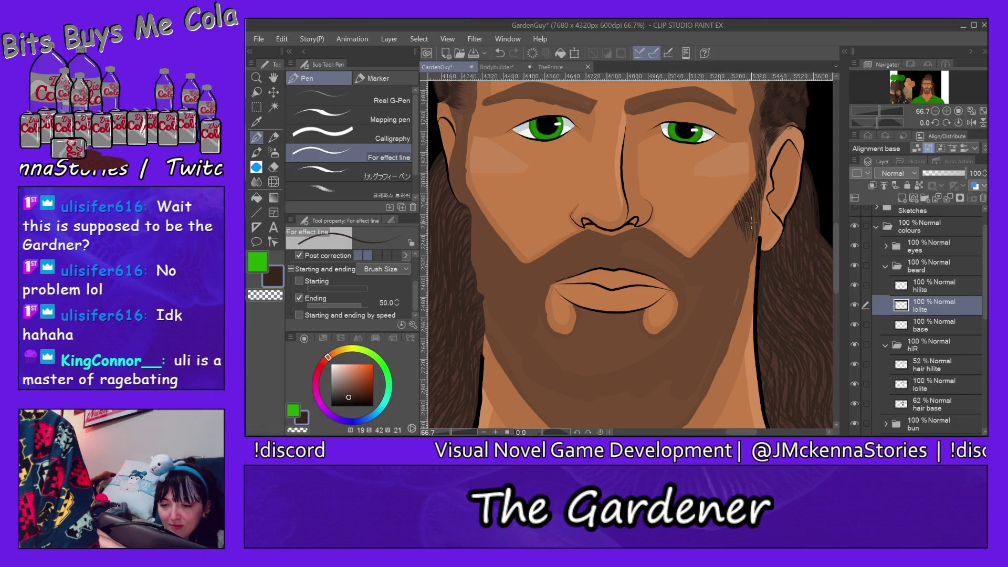
pyautogui.moveTo(758, 209); pyautogui.dragTo(759, 230)
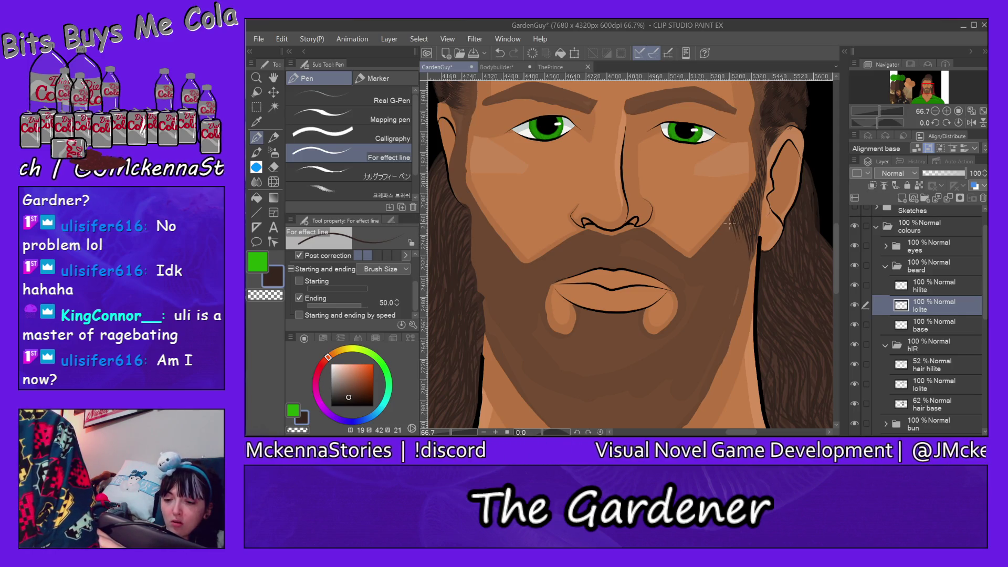
# - Draw short dark hair strands along the beard's right edge
pyautogui.moveTo(731, 220)
pyautogui.mouseDown()
pyautogui.moveTo(717, 248)
pyautogui.moveTo(725, 226)
pyautogui.moveTo(748, 248)
pyautogui.moveTo(745, 239)
pyautogui.moveTo(700, 268)
pyautogui.moveTo(709, 267)
pyautogui.mouseUp()
pyautogui.moveTo(705, 243)
pyautogui.mouseDown()
pyautogui.moveTo(721, 265)
pyautogui.moveTo(720, 252)
pyautogui.mouseUp()
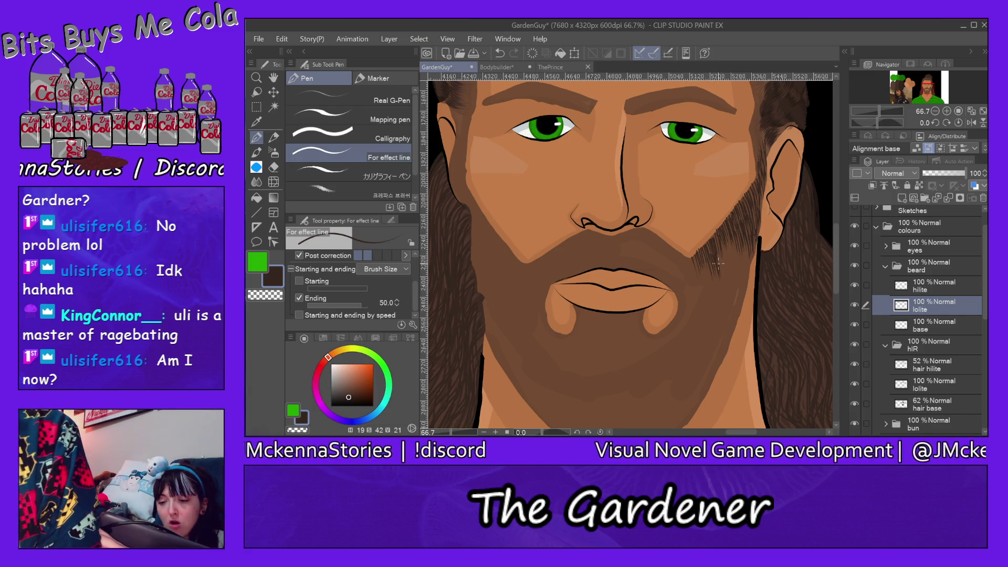
pyautogui.moveTo(732, 241)
pyautogui.mouseDown()
pyautogui.moveTo(752, 264)
pyautogui.moveTo(745, 293)
pyautogui.mouseUp()
pyautogui.moveTo(736, 259); pyautogui.dragTo(731, 296)
pyautogui.moveTo(728, 268)
pyautogui.mouseDown()
pyautogui.moveTo(722, 296)
pyautogui.moveTo(722, 276)
pyautogui.moveTo(749, 251)
pyautogui.moveTo(729, 255)
pyautogui.moveTo(701, 286)
pyautogui.mouseUp()
pyautogui.moveTo(706, 286)
pyautogui.mouseDown()
pyautogui.moveTo(679, 309)
pyautogui.moveTo(693, 326)
pyautogui.moveTo(718, 314)
pyautogui.mouseUp()
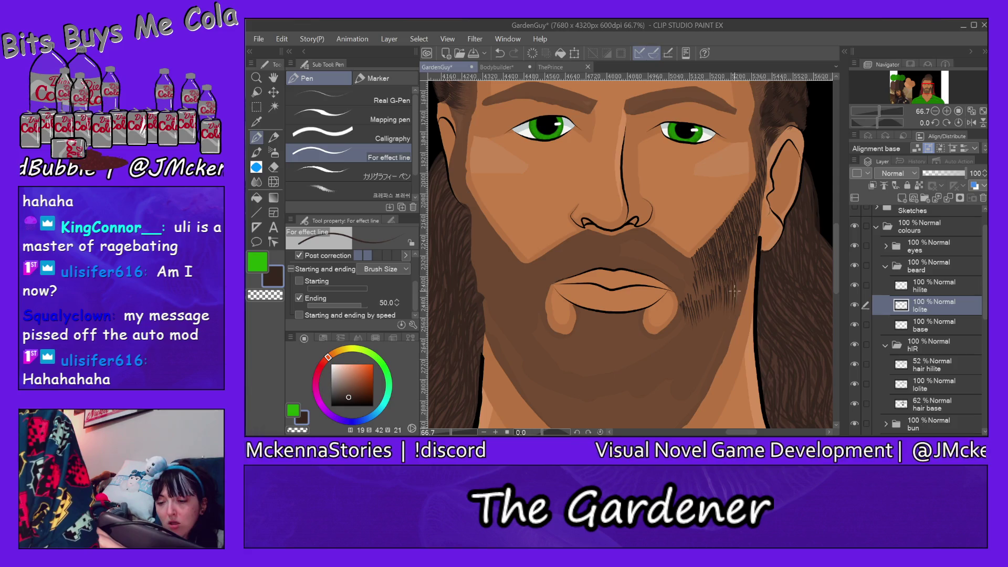
pyautogui.moveTo(747, 272)
pyautogui.mouseDown()
pyautogui.moveTo(743, 295)
pyautogui.moveTo(717, 295)
pyautogui.moveTo(694, 313)
pyautogui.mouseUp()
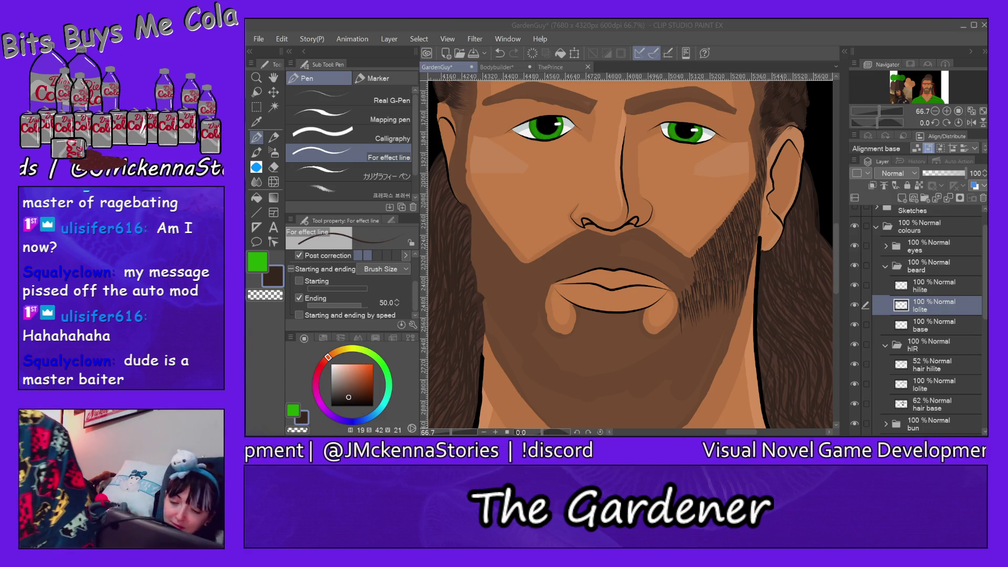
# - Fill the right side of the chin with dark beard-hair strokes, down to its lower edge
pyautogui.moveTo(686, 315)
pyautogui.mouseDown()
pyautogui.moveTo(688, 352)
pyautogui.moveTo(695, 335)
pyautogui.moveTo(705, 345)
pyautogui.mouseUp()
pyautogui.moveTo(700, 302)
pyautogui.mouseDown()
pyautogui.moveTo(704, 355)
pyautogui.moveTo(708, 347)
pyautogui.mouseUp()
pyautogui.moveTo(709, 303)
pyautogui.mouseDown()
pyautogui.moveTo(711, 351)
pyautogui.moveTo(713, 334)
pyautogui.mouseUp()
pyautogui.moveTo(709, 334); pyautogui.dragTo(712, 366)
pyautogui.moveTo(711, 301); pyautogui.dragTo(718, 362)
pyautogui.moveTo(713, 295); pyautogui.dragTo(716, 347)
pyautogui.moveTo(717, 316); pyautogui.dragTo(711, 360)
pyautogui.moveTo(716, 295); pyautogui.dragTo(721, 359)
pyautogui.moveTo(725, 292)
pyautogui.mouseDown()
pyautogui.moveTo(729, 352)
pyautogui.moveTo(734, 300)
pyautogui.mouseUp()
pyautogui.moveTo(723, 314); pyautogui.dragTo(726, 348)
pyautogui.moveTo(735, 294)
pyautogui.mouseDown()
pyautogui.moveTo(724, 356)
pyautogui.moveTo(729, 337)
pyautogui.mouseUp()
pyautogui.moveTo(749, 262); pyautogui.dragTo(743, 289)
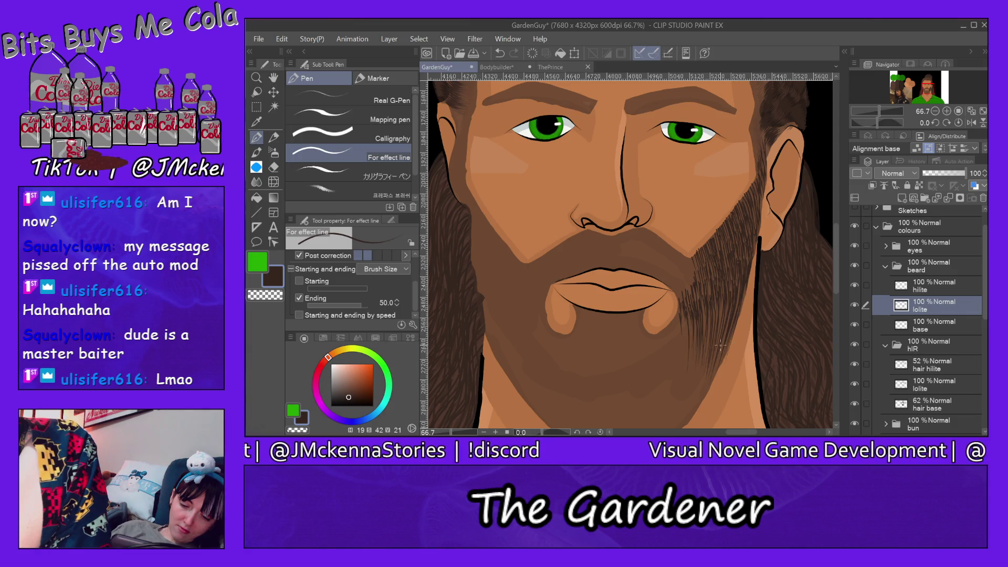
pyautogui.moveTo(709, 304); pyautogui.dragTo(708, 332)
pyautogui.moveTo(709, 287); pyautogui.dragTo(697, 363)
pyautogui.moveTo(695, 307); pyautogui.dragTo(692, 387)
pyautogui.moveTo(694, 340); pyautogui.dragTo(689, 379)
pyautogui.moveTo(685, 341); pyautogui.dragTo(682, 365)
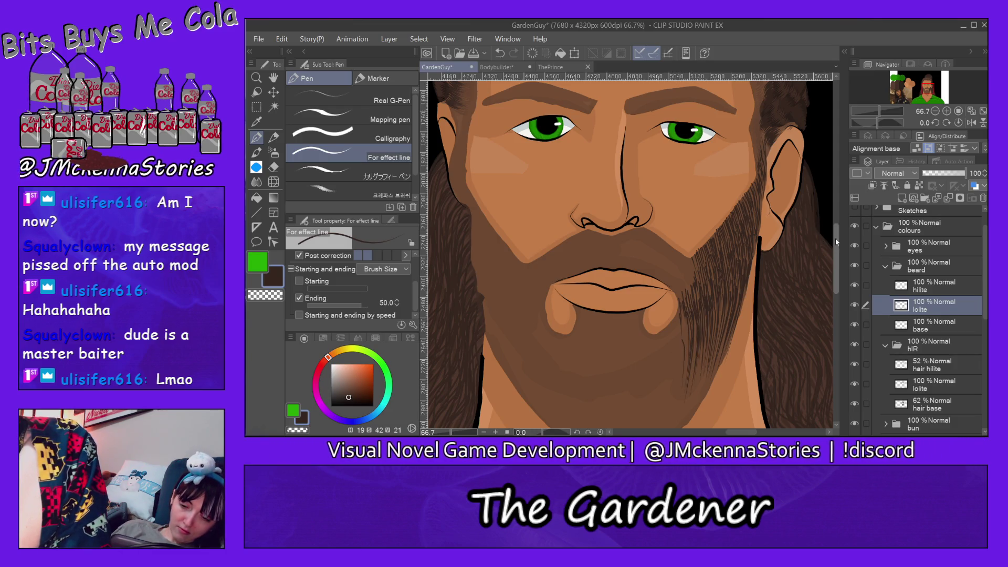
# - Cover the chin's centre and right side with fine dark hair strands
pyautogui.scroll(-3, 620, 280)
pyautogui.moveTo(622, 280)
pyautogui.mouseDown()
pyautogui.moveTo(618, 353)
pyautogui.moveTo(628, 337)
pyautogui.mouseUp()
pyautogui.moveTo(635, 295); pyautogui.dragTo(632, 333)
pyautogui.moveTo(641, 278)
pyautogui.mouseDown()
pyautogui.moveTo(635, 328)
pyautogui.moveTo(640, 319)
pyautogui.mouseUp()
pyautogui.moveTo(646, 279)
pyautogui.mouseDown()
pyautogui.moveTo(636, 336)
pyautogui.moveTo(650, 332)
pyautogui.mouseUp()
pyautogui.moveTo(655, 272)
pyautogui.mouseDown()
pyautogui.moveTo(651, 334)
pyautogui.moveTo(657, 320)
pyautogui.mouseUp()
pyautogui.moveTo(662, 274)
pyautogui.mouseDown()
pyautogui.moveTo(658, 327)
pyautogui.moveTo(662, 304)
pyautogui.mouseUp()
pyautogui.moveTo(669, 310); pyautogui.dragTo(661, 325)
pyautogui.moveTo(667, 284); pyautogui.dragTo(662, 325)
pyautogui.moveTo(669, 274)
pyautogui.mouseDown()
pyautogui.moveTo(665, 318)
pyautogui.moveTo(666, 285)
pyautogui.mouseUp()
pyautogui.moveTo(671, 282)
pyautogui.mouseDown()
pyautogui.moveTo(669, 312)
pyautogui.moveTo(669, 297)
pyautogui.mouseUp()
pyautogui.moveTo(669, 309); pyautogui.dragTo(666, 327)
pyautogui.moveTo(677, 262)
pyautogui.mouseDown()
pyautogui.moveTo(673, 312)
pyautogui.moveTo(676, 297)
pyautogui.mouseUp()
pyautogui.moveTo(677, 299); pyautogui.dragTo(674, 319)
pyautogui.moveTo(683, 257); pyautogui.dragTo(673, 332)
pyautogui.moveTo(689, 276)
pyautogui.mouseDown()
pyautogui.moveTo(684, 325)
pyautogui.moveTo(698, 297)
pyautogui.mouseUp()
pyautogui.moveTo(698, 295); pyautogui.dragTo(690, 318)
pyautogui.moveTo(711, 266); pyautogui.dragTo(694, 317)
pyautogui.moveTo(713, 273); pyautogui.dragTo(702, 308)
pyautogui.moveTo(720, 252); pyautogui.dragTo(700, 312)
pyautogui.moveTo(719, 275); pyautogui.dragTo(712, 292)
pyautogui.moveTo(713, 250); pyautogui.dragTo(709, 273)
pyautogui.moveTo(705, 276)
pyautogui.mouseDown()
pyautogui.moveTo(680, 329)
pyautogui.moveTo(683, 303)
pyautogui.mouseUp()
pyautogui.moveTo(688, 268); pyautogui.dragTo(681, 289)
pyautogui.moveTo(685, 293); pyautogui.dragTo(680, 314)
pyautogui.moveTo(683, 261); pyautogui.dragTo(678, 293)
pyautogui.moveTo(682, 286)
pyautogui.mouseDown()
pyautogui.moveTo(674, 321)
pyautogui.moveTo(676, 292)
pyautogui.mouseUp()
pyautogui.moveTo(675, 309); pyautogui.dragTo(666, 334)
pyautogui.moveTo(675, 277); pyautogui.dragTo(669, 320)
pyautogui.moveTo(666, 326); pyautogui.dragTo(659, 346)
pyautogui.moveTo(672, 282); pyautogui.dragTo(653, 336)
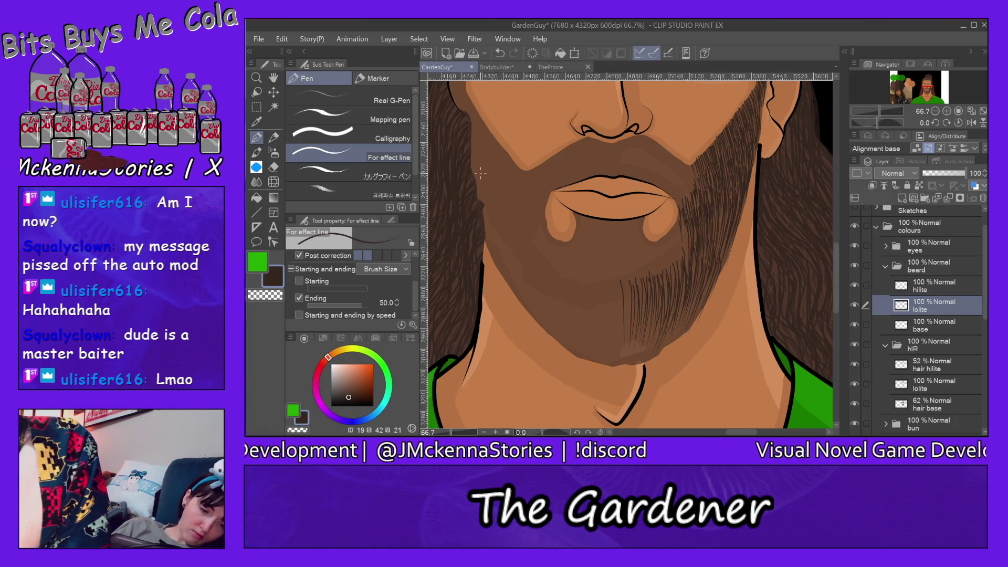
# - Add hair strands along the left cheek's beard edge and down the left jaw
pyautogui.moveTo(478, 174); pyautogui.dragTo(480, 200)
pyautogui.moveTo(486, 233); pyautogui.dragTo(490, 250)
pyautogui.moveTo(483, 214); pyautogui.dragTo(492, 248)
pyautogui.moveTo(478, 183); pyautogui.dragTo(489, 232)
pyautogui.moveTo(491, 252); pyautogui.dragTo(497, 271)
pyautogui.moveTo(486, 206)
pyautogui.mouseDown()
pyautogui.moveTo(497, 265)
pyautogui.moveTo(490, 241)
pyautogui.mouseUp()
pyautogui.moveTo(485, 203); pyautogui.dragTo(502, 270)
pyautogui.moveTo(490, 192); pyautogui.dragTo(501, 264)
pyautogui.moveTo(492, 210); pyautogui.dragTo(502, 253)
pyautogui.moveTo(501, 252); pyautogui.dragTo(515, 294)
pyautogui.moveTo(502, 231); pyautogui.dragTo(513, 281)
pyautogui.moveTo(518, 294); pyautogui.dragTo(527, 310)
pyautogui.moveTo(505, 239); pyautogui.dragTo(525, 304)
pyautogui.moveTo(508, 249); pyautogui.dragTo(540, 323)
pyautogui.moveTo(515, 277); pyautogui.dragTo(525, 300)
pyautogui.moveTo(506, 234); pyautogui.dragTo(529, 303)
pyautogui.moveTo(518, 258)
pyautogui.mouseDown()
pyautogui.moveTo(548, 333)
pyautogui.moveTo(527, 286)
pyautogui.moveTo(539, 313)
pyautogui.mouseUp()
pyautogui.moveTo(543, 321); pyautogui.dragTo(560, 345)
pyautogui.moveTo(526, 295); pyautogui.dragTo(549, 332)
pyautogui.moveTo(527, 261)
pyautogui.mouseDown()
pyautogui.moveTo(567, 344)
pyautogui.moveTo(530, 291)
pyautogui.mouseUp()
pyautogui.moveTo(542, 309)
pyautogui.mouseDown()
pyautogui.moveTo(571, 350)
pyautogui.moveTo(557, 335)
pyautogui.mouseUp()
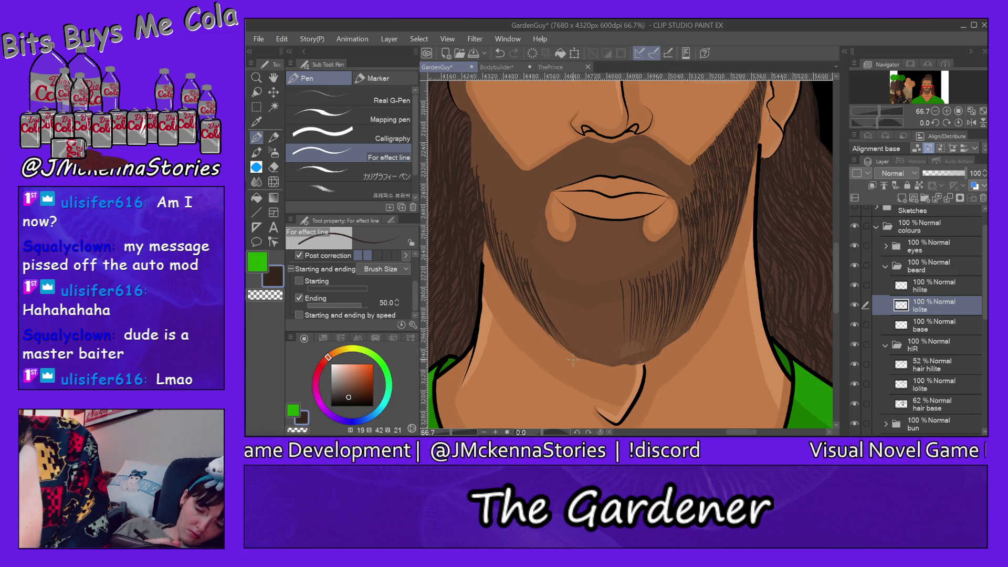
# - Texture the left and upper left chin with short dark strands
pyautogui.moveTo(554, 262); pyautogui.dragTo(574, 339)
pyautogui.moveTo(560, 265)
pyautogui.mouseDown()
pyautogui.moveTo(584, 353)
pyautogui.moveTo(570, 313)
pyautogui.mouseUp()
pyautogui.moveTo(552, 260)
pyautogui.mouseDown()
pyautogui.moveTo(565, 339)
pyautogui.moveTo(549, 261)
pyautogui.moveTo(537, 263)
pyautogui.mouseUp()
pyautogui.moveTo(537, 243); pyautogui.dragTo(540, 266)
pyautogui.moveTo(546, 284); pyautogui.dragTo(551, 301)
pyautogui.moveTo(534, 261); pyautogui.dragTo(546, 294)
pyautogui.moveTo(531, 245)
pyautogui.mouseDown()
pyautogui.moveTo(557, 328)
pyautogui.moveTo(543, 299)
pyautogui.mouseUp()
pyautogui.moveTo(524, 237); pyautogui.dragTo(547, 315)
pyautogui.moveTo(532, 273); pyautogui.dragTo(549, 313)
pyautogui.moveTo(519, 230); pyautogui.dragTo(521, 245)
pyautogui.moveTo(519, 238); pyautogui.dragTo(520, 258)
pyautogui.moveTo(527, 277); pyautogui.dragTo(534, 294)
pyautogui.moveTo(514, 234); pyautogui.dragTo(518, 257)
pyautogui.moveTo(517, 259); pyautogui.dragTo(523, 275)
pyautogui.moveTo(514, 244); pyautogui.dragTo(525, 273)
pyautogui.moveTo(507, 225); pyautogui.dragTo(512, 248)
pyautogui.moveTo(526, 285); pyautogui.dragTo(531, 302)
pyautogui.moveTo(502, 221); pyautogui.dragTo(502, 242)
pyautogui.moveTo(504, 249); pyautogui.dragTo(512, 275)
# - Add short strands along the beard's upper left edge
pyautogui.moveTo(497, 192); pyautogui.dragTo(505, 233)
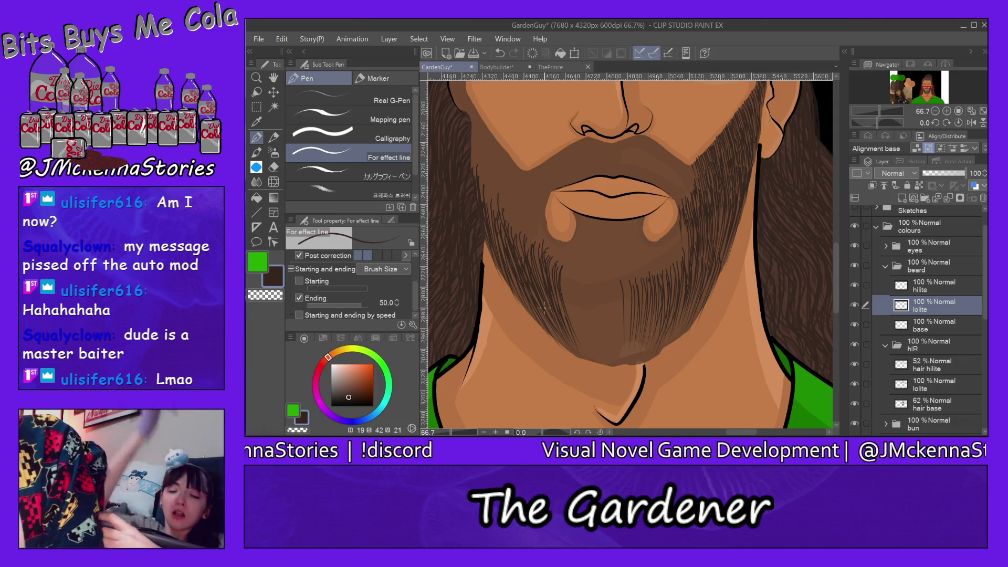
pyautogui.moveTo(499, 178); pyautogui.dragTo(508, 225)
pyautogui.moveTo(499, 197)
pyautogui.mouseDown()
pyautogui.moveTo(503, 223)
pyautogui.moveTo(497, 211)
pyautogui.mouseUp()
pyautogui.moveTo(500, 235); pyautogui.dragTo(503, 256)
pyautogui.moveTo(493, 194); pyautogui.dragTo(497, 213)
pyautogui.moveTo(498, 218); pyautogui.dragTo(509, 234)
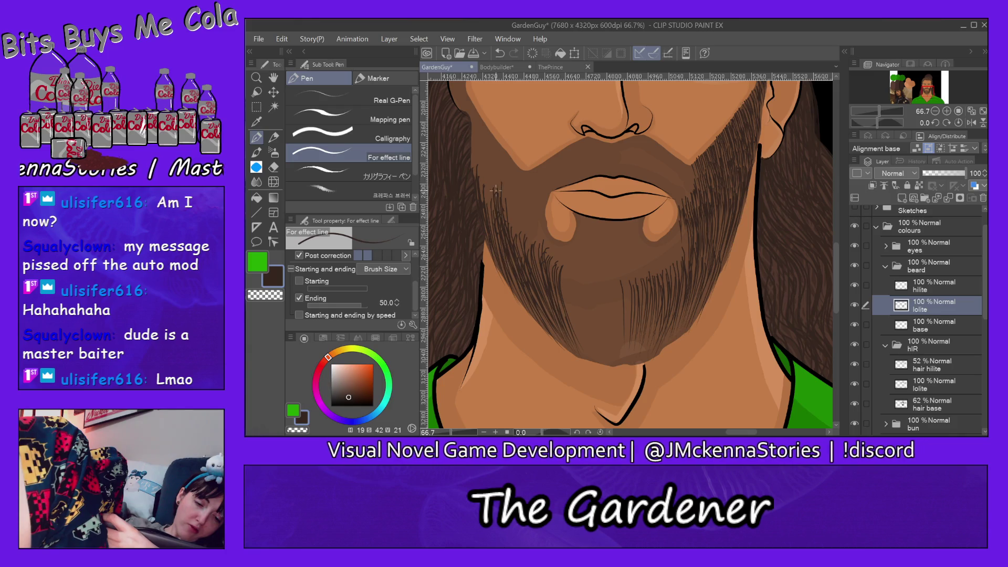
pyautogui.moveTo(490, 186); pyautogui.dragTo(491, 202)
pyautogui.moveTo(486, 182)
pyautogui.mouseDown()
pyautogui.moveTo(486, 210)
pyautogui.moveTo(495, 204)
pyautogui.mouseUp()
pyautogui.moveTo(487, 193); pyautogui.dragTo(490, 217)
pyautogui.moveTo(480, 161)
pyautogui.mouseDown()
pyautogui.moveTo(483, 201)
pyautogui.moveTo(473, 178)
pyautogui.mouseUp()
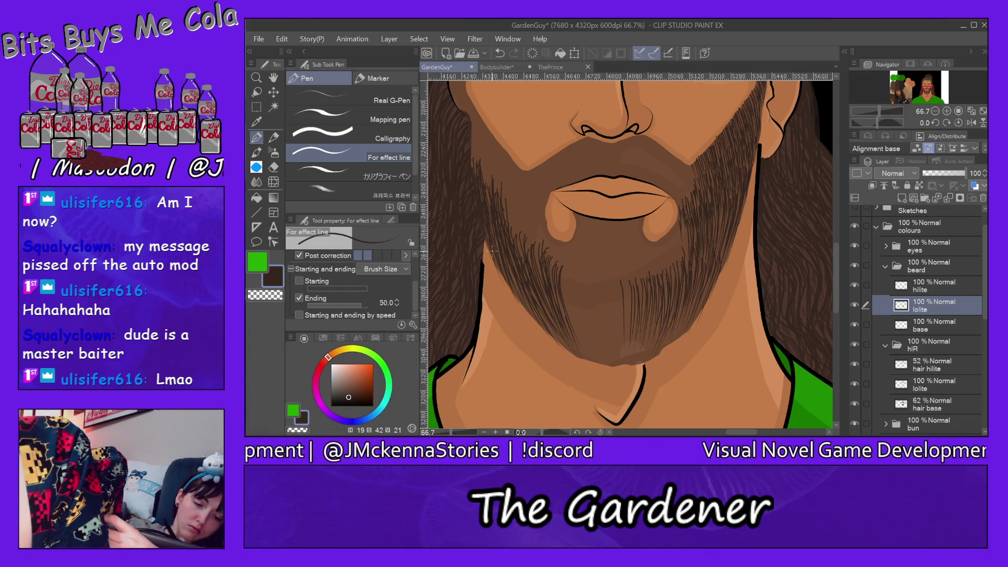
# - Collapse the hIR folder, hide the hair down layer, and add strands along the beard's left edge
pyautogui.click(885, 346)
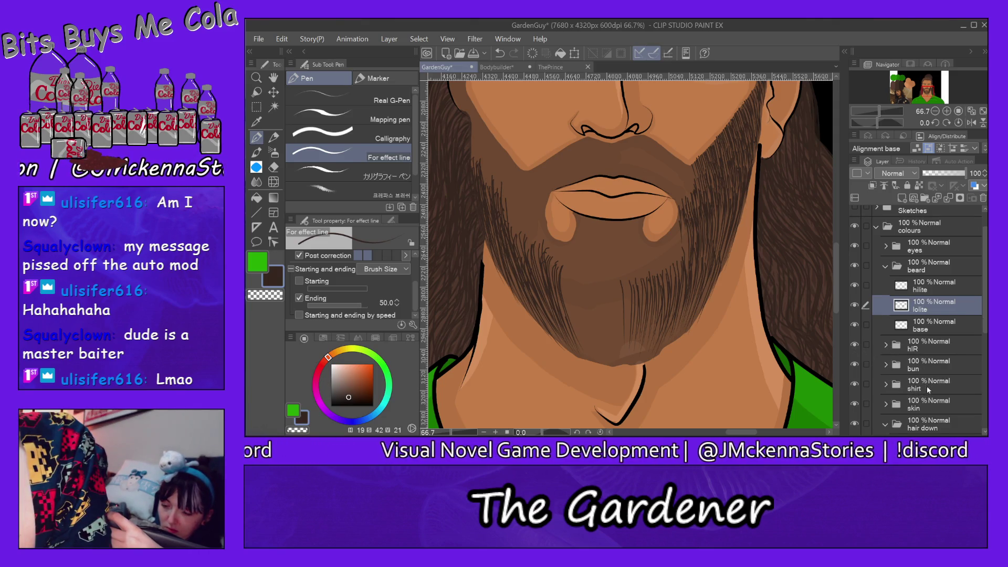
pyautogui.click(854, 424)
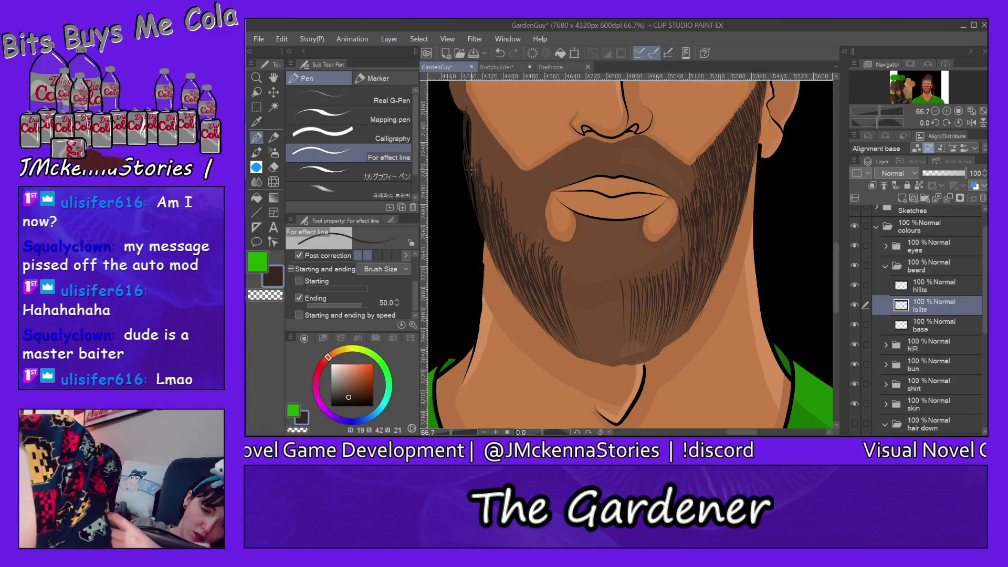
pyautogui.moveTo(473, 124)
pyautogui.mouseDown()
pyautogui.moveTo(475, 173)
pyautogui.moveTo(475, 164)
pyautogui.mouseUp()
pyautogui.moveTo(477, 138); pyautogui.dragTo(486, 179)
pyautogui.moveTo(487, 188); pyautogui.dragTo(494, 209)
pyautogui.moveTo(489, 166); pyautogui.dragTo(524, 256)
# - Add more dark strands through the left and lower left beard
pyautogui.moveTo(518, 204)
pyautogui.mouseDown()
pyautogui.moveTo(524, 253)
pyautogui.moveTo(531, 236)
pyautogui.moveTo(496, 246)
pyautogui.moveTo(498, 258)
pyautogui.mouseUp()
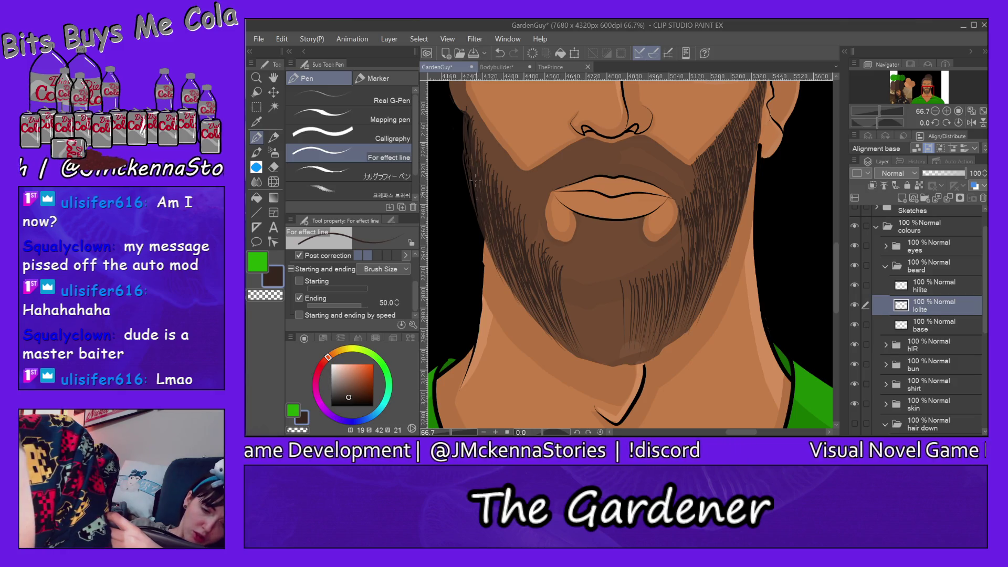
pyautogui.moveTo(484, 144); pyautogui.dragTo(494, 174)
pyautogui.moveTo(502, 163)
pyautogui.mouseDown()
pyautogui.moveTo(499, 205)
pyautogui.moveTo(519, 215)
pyautogui.moveTo(534, 273)
pyautogui.mouseUp()
pyautogui.moveTo(530, 215); pyautogui.dragTo(547, 288)
pyautogui.moveTo(558, 292); pyautogui.dragTo(564, 317)
# - Fill the beard near the chin with dark strands down to its lower edge
pyautogui.moveTo(564, 262); pyautogui.dragTo(575, 315)
pyautogui.moveTo(571, 307); pyautogui.dragTo(577, 325)
pyautogui.moveTo(568, 272); pyautogui.dragTo(580, 323)
pyautogui.moveTo(580, 264); pyautogui.dragTo(591, 323)
pyautogui.moveTo(586, 271)
pyautogui.mouseDown()
pyautogui.moveTo(596, 327)
pyautogui.moveTo(609, 331)
pyautogui.mouseUp()
pyautogui.moveTo(607, 274)
pyautogui.mouseDown()
pyautogui.moveTo(622, 351)
pyautogui.moveTo(624, 335)
pyautogui.mouseUp()
pyautogui.moveTo(622, 277); pyautogui.dragTo(625, 351)
pyautogui.moveTo(627, 282)
pyautogui.mouseDown()
pyautogui.moveTo(631, 337)
pyautogui.moveTo(632, 314)
pyautogui.moveTo(642, 335)
pyautogui.mouseUp()
pyautogui.moveTo(654, 277); pyautogui.dragTo(654, 297)
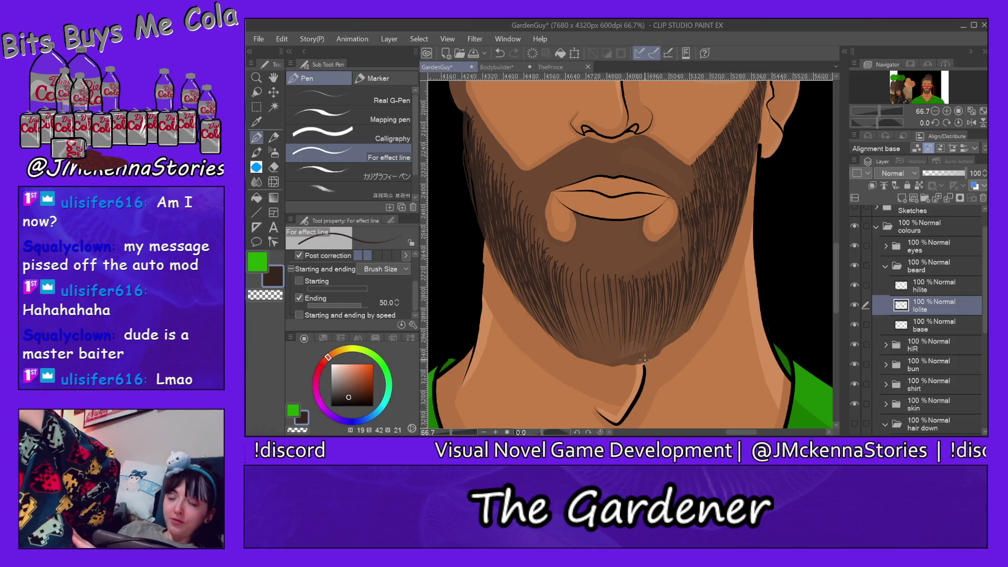
pyautogui.scroll(-2, 661, 262)
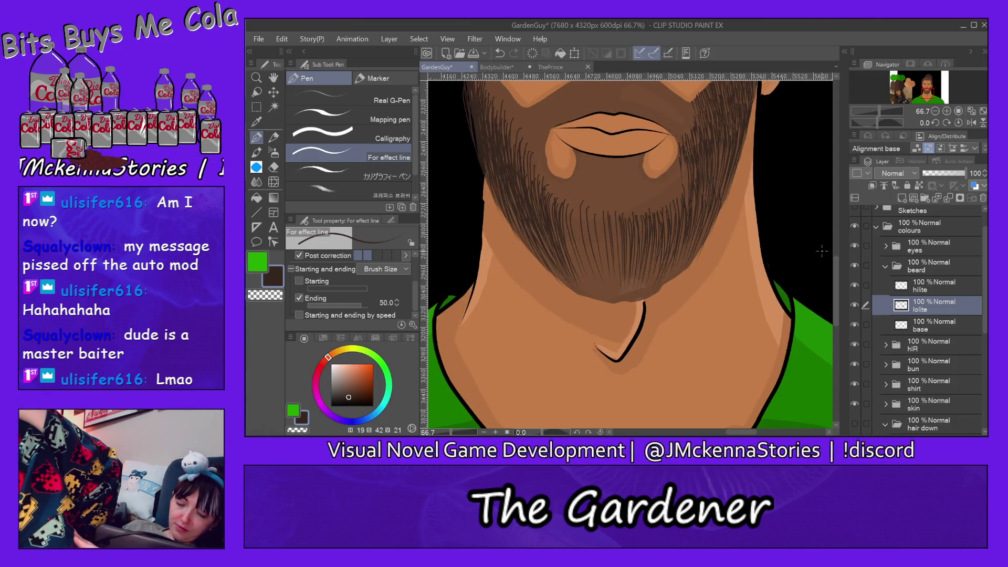
# - Add short dark strands to the right side of the lower beard
pyautogui.moveTo(655, 239); pyautogui.dragTo(656, 282)
pyautogui.moveTo(663, 227); pyautogui.dragTo(664, 251)
pyautogui.moveTo(671, 236); pyautogui.dragTo(679, 266)
pyautogui.moveTo(690, 234)
pyautogui.mouseDown()
pyautogui.moveTo(674, 277)
pyautogui.moveTo(683, 268)
pyautogui.mouseUp()
pyautogui.moveTo(710, 220); pyautogui.dragTo(703, 239)
pyautogui.moveTo(704, 191)
pyautogui.mouseDown()
pyautogui.moveTo(699, 213)
pyautogui.moveTo(676, 217)
pyautogui.moveTo(662, 258)
pyautogui.mouseUp()
# - Densely fill the lower middle of the beard with dark hair strands
pyautogui.moveTo(617, 224)
pyautogui.mouseDown()
pyautogui.moveTo(607, 273)
pyautogui.moveTo(613, 265)
pyautogui.mouseUp()
pyautogui.moveTo(623, 223); pyautogui.dragTo(619, 269)
pyautogui.moveTo(617, 224); pyautogui.dragTo(602, 279)
pyautogui.moveTo(611, 221)
pyautogui.mouseDown()
pyautogui.moveTo(603, 287)
pyautogui.moveTo(592, 260)
pyautogui.moveTo(594, 283)
pyautogui.mouseUp()
pyautogui.moveTo(589, 206); pyautogui.dragTo(582, 263)
pyautogui.moveTo(600, 215)
pyautogui.mouseDown()
pyautogui.moveTo(586, 286)
pyautogui.moveTo(582, 276)
pyautogui.mouseUp()
pyautogui.moveTo(594, 213); pyautogui.dragTo(576, 281)
pyautogui.moveTo(583, 212)
pyautogui.mouseDown()
pyautogui.moveTo(572, 261)
pyautogui.moveTo(581, 272)
pyautogui.mouseUp()
pyautogui.moveTo(578, 219); pyautogui.dragTo(573, 243)
pyautogui.moveTo(589, 254); pyautogui.dragTo(580, 276)
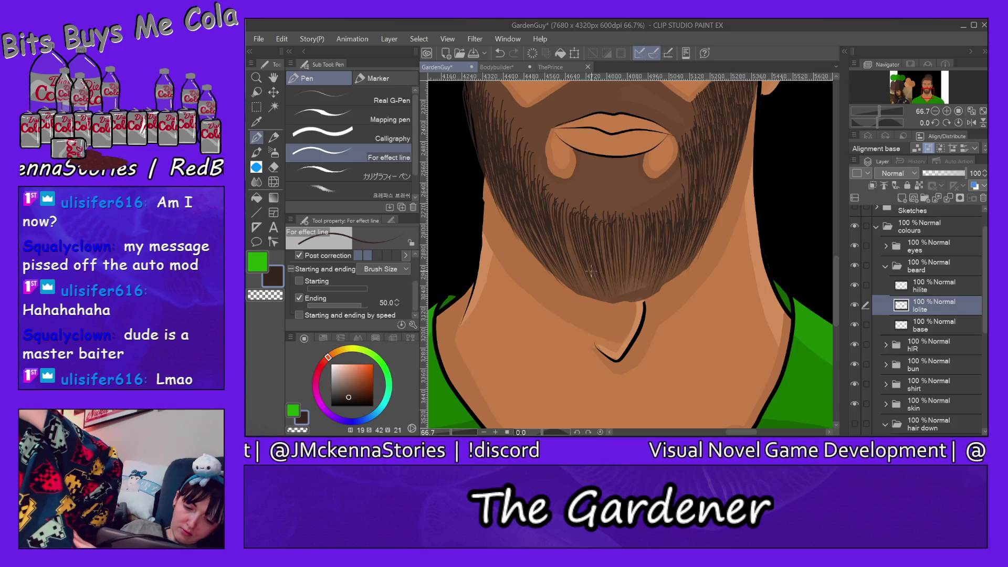
pyautogui.moveTo(578, 221); pyautogui.dragTo(572, 279)
pyautogui.moveTo(591, 266); pyautogui.dragTo(578, 286)
pyautogui.moveTo(575, 250); pyautogui.dragTo(568, 266)
pyautogui.moveTo(595, 281); pyautogui.dragTo(585, 298)
pyautogui.moveTo(568, 247); pyautogui.dragTo(562, 262)
pyautogui.moveTo(586, 272); pyautogui.dragTo(563, 288)
# - Add strands to the lower-left beard and jaw edge, undoing the final stray jaw stroke
pyautogui.moveTo(538, 221)
pyautogui.mouseDown()
pyautogui.moveTo(531, 239)
pyautogui.moveTo(567, 288)
pyautogui.mouseUp()
pyautogui.moveTo(535, 227); pyautogui.dragTo(526, 243)
pyautogui.moveTo(582, 281); pyautogui.dragTo(571, 287)
pyautogui.moveTo(519, 193); pyautogui.dragTo(507, 226)
pyautogui.moveTo(531, 230); pyautogui.dragTo(523, 247)
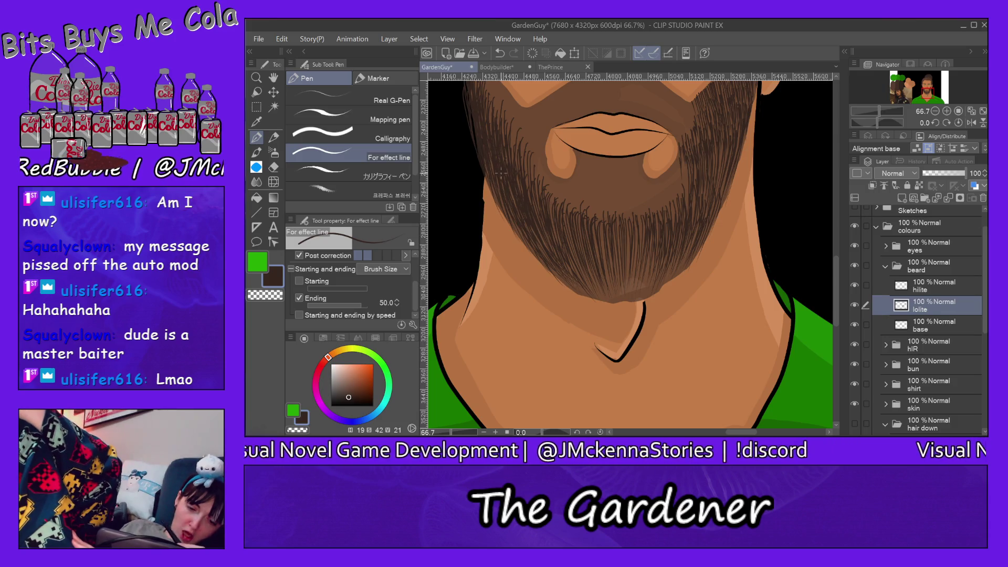
pyautogui.moveTo(503, 209); pyautogui.dragTo(546, 272)
pyautogui.moveTo(508, 225); pyautogui.dragTo(517, 242)
pyautogui.moveTo(500, 191); pyautogui.dragTo(509, 201)
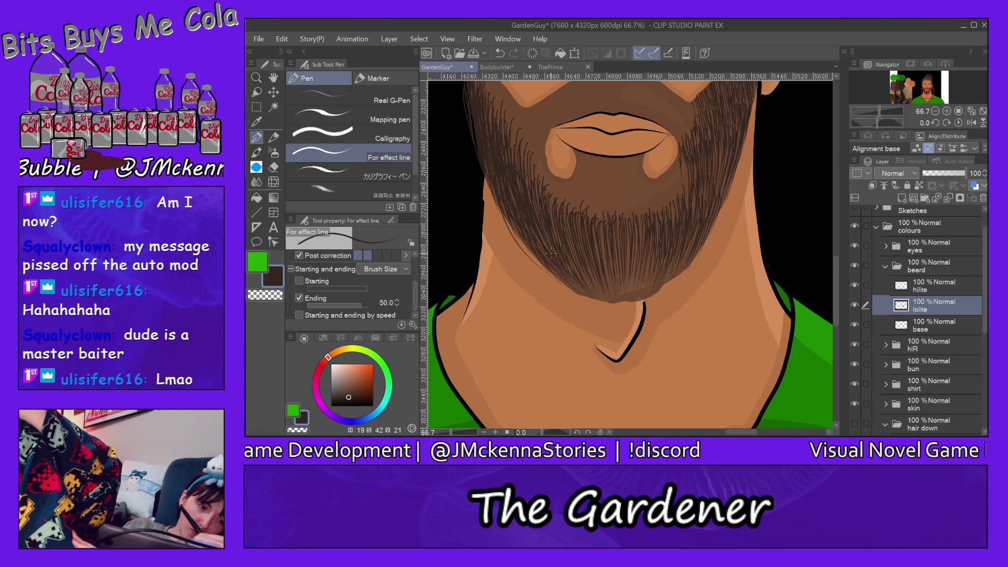
pyautogui.hotkey('ctrl', 'z')
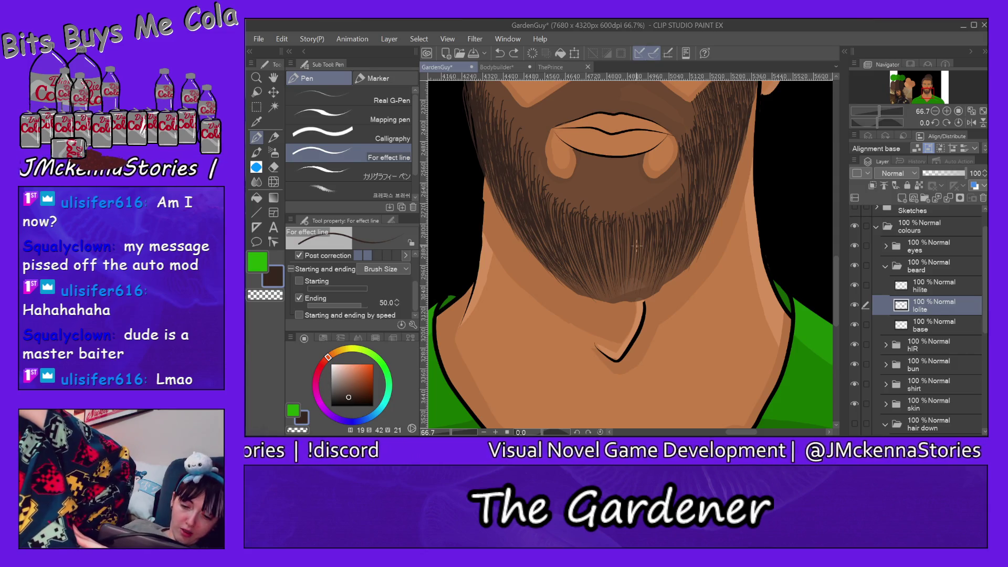
# - Add strands along the beard's lower edge, middle and right cheek
pyautogui.moveTo(622, 263); pyautogui.dragTo(632, 295)
pyautogui.moveTo(653, 251); pyautogui.dragTo(654, 298)
pyautogui.moveTo(686, 249); pyautogui.dragTo(671, 277)
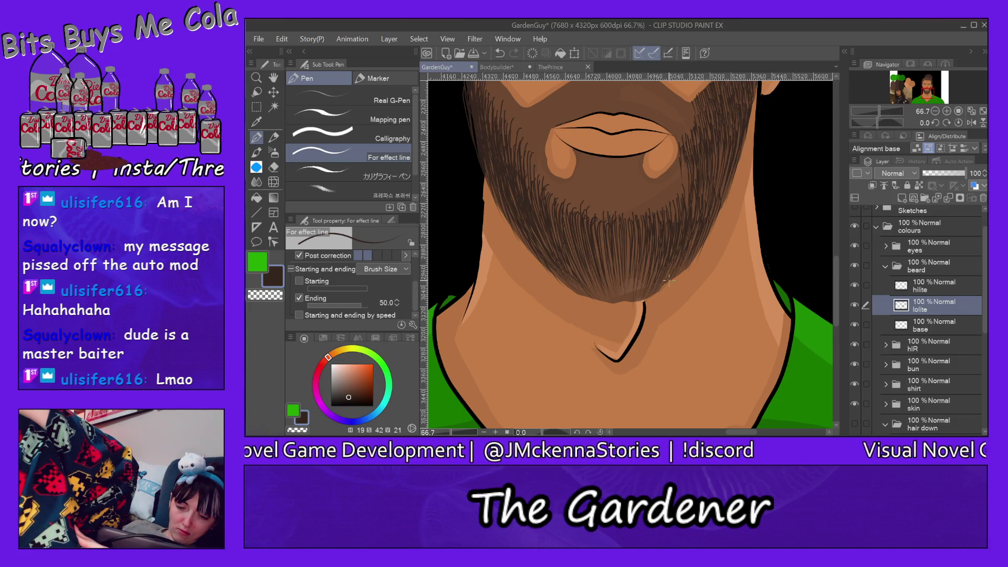
pyautogui.moveTo(696, 226); pyautogui.dragTo(689, 251)
pyautogui.moveTo(691, 249); pyautogui.dragTo(686, 261)
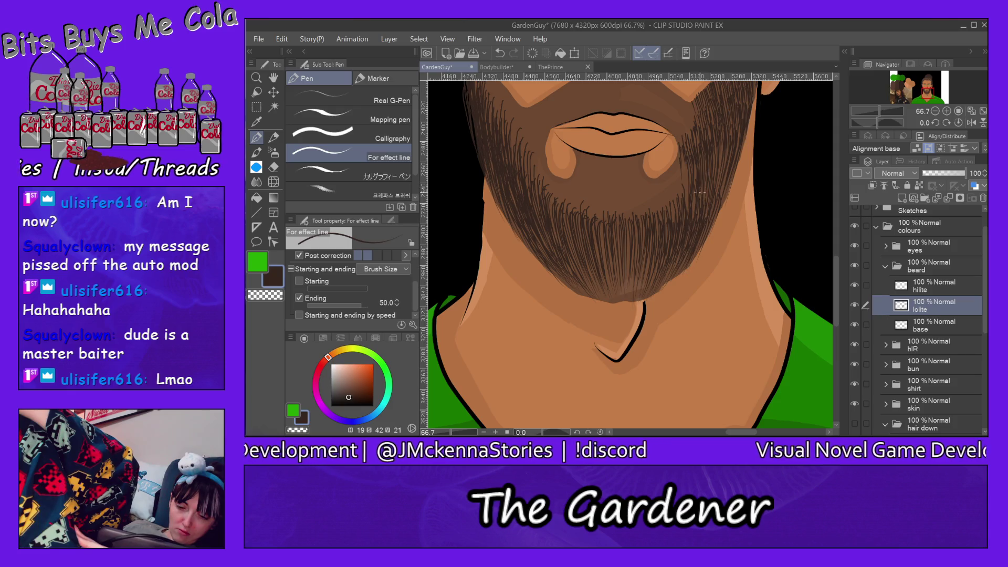
pyautogui.moveTo(695, 195); pyautogui.dragTo(693, 216)
pyautogui.moveTo(689, 171); pyautogui.dragTo(683, 200)
# - Thicken the chin beard with many thin dark strands
pyautogui.moveTo(653, 273); pyautogui.dragTo(646, 295)
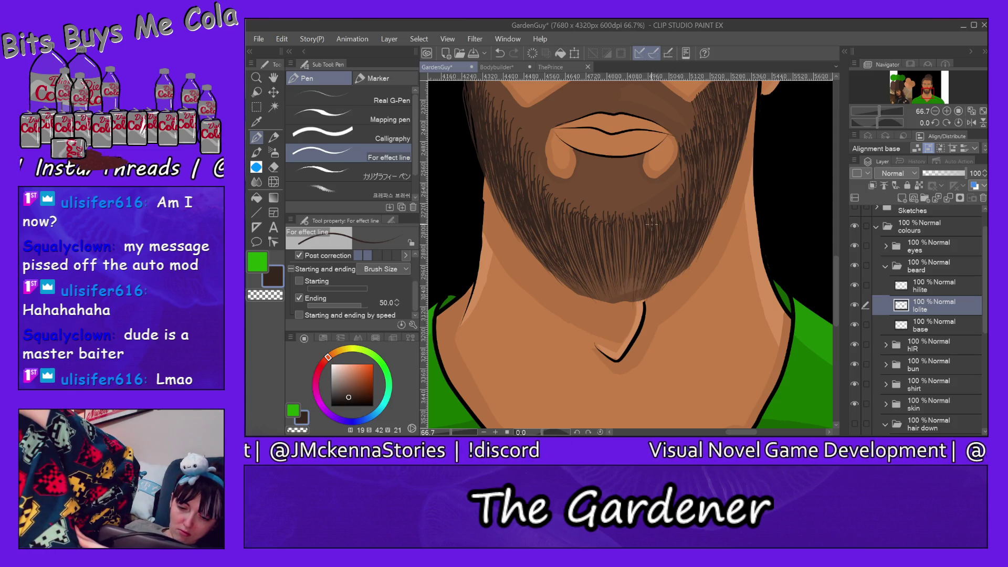
pyautogui.moveTo(639, 228)
pyautogui.mouseDown()
pyautogui.moveTo(634, 248)
pyautogui.moveTo(628, 229)
pyautogui.moveTo(631, 288)
pyautogui.moveTo(616, 256)
pyautogui.mouseUp()
pyautogui.moveTo(634, 261); pyautogui.dragTo(623, 302)
pyautogui.moveTo(624, 224); pyautogui.dragTo(618, 288)
pyautogui.moveTo(620, 227); pyautogui.dragTo(613, 253)
pyautogui.moveTo(618, 262); pyautogui.dragTo(610, 289)
pyautogui.moveTo(614, 243); pyautogui.dragTo(607, 272)
pyautogui.moveTo(607, 226); pyautogui.dragTo(602, 275)
pyautogui.moveTo(603, 230); pyautogui.dragTo(600, 245)
pyautogui.moveTo(611, 262); pyautogui.dragTo(604, 282)
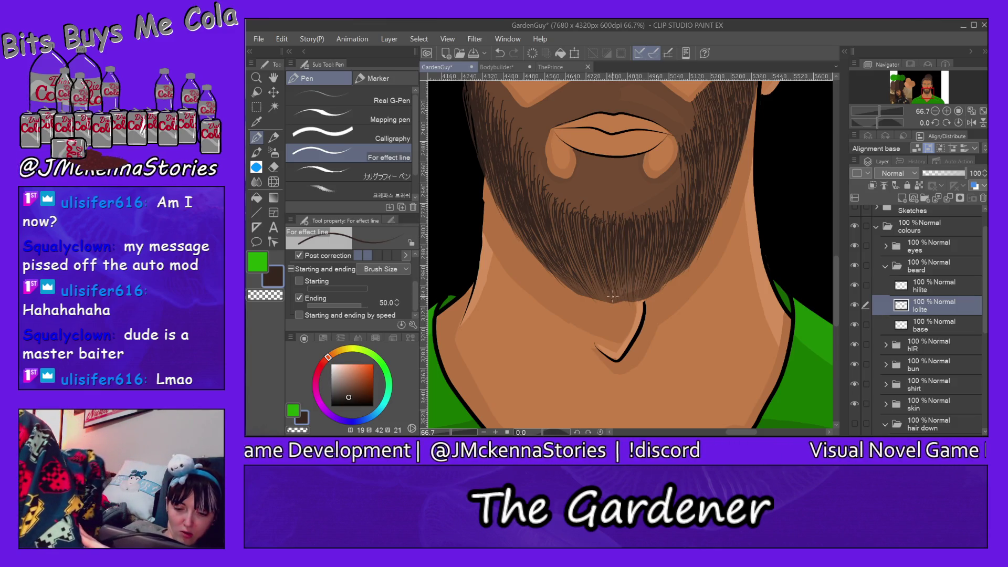
# - Add hair strands on the left chin and one through the chin's middle
pyautogui.moveTo(595, 230); pyautogui.dragTo(580, 283)
pyautogui.moveTo(578, 213); pyautogui.dragTo(568, 257)
pyautogui.moveTo(580, 251)
pyautogui.mouseDown()
pyautogui.moveTo(573, 265)
pyautogui.moveTo(566, 243)
pyautogui.mouseUp()
pyautogui.moveTo(582, 263); pyautogui.dragTo(574, 279)
pyautogui.moveTo(562, 221); pyautogui.dragTo(556, 247)
pyautogui.moveTo(556, 210); pyautogui.dragTo(550, 237)
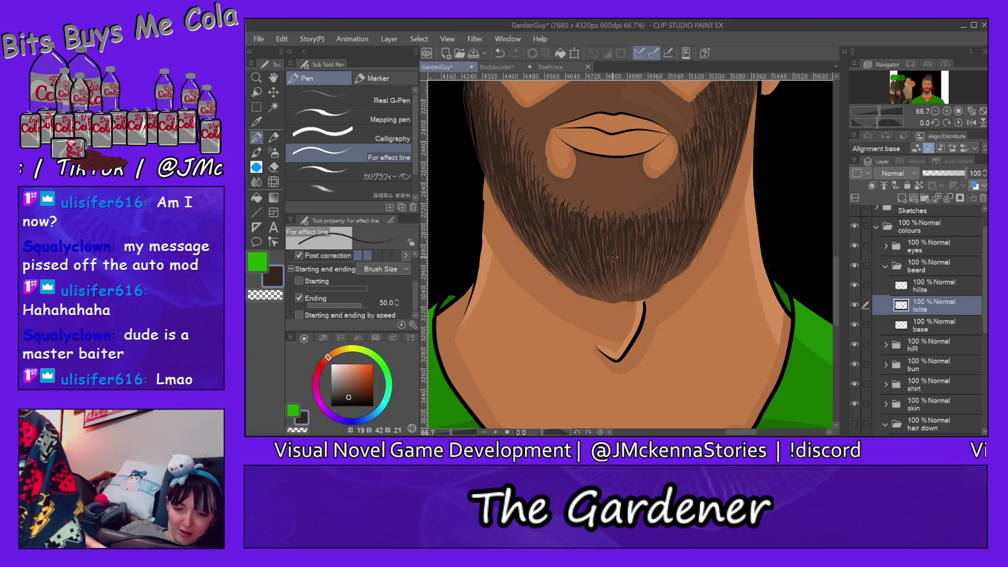
pyautogui.moveTo(625, 234)
pyautogui.mouseDown()
pyautogui.moveTo(621, 263)
pyautogui.moveTo(651, 288)
pyautogui.mouseUp()
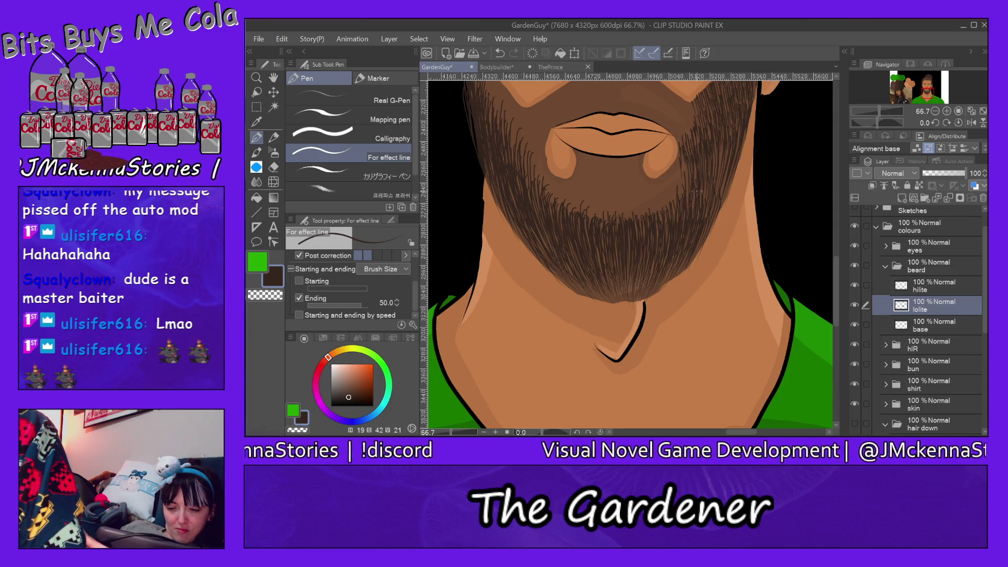
# - Add more strands on the beard's right side and in its centre
pyautogui.moveTo(705, 225); pyautogui.dragTo(694, 252)
pyautogui.moveTo(728, 181); pyautogui.dragTo(719, 206)
pyautogui.moveTo(737, 162); pyautogui.dragTo(729, 171)
pyautogui.moveTo(729, 190); pyautogui.dragTo(716, 222)
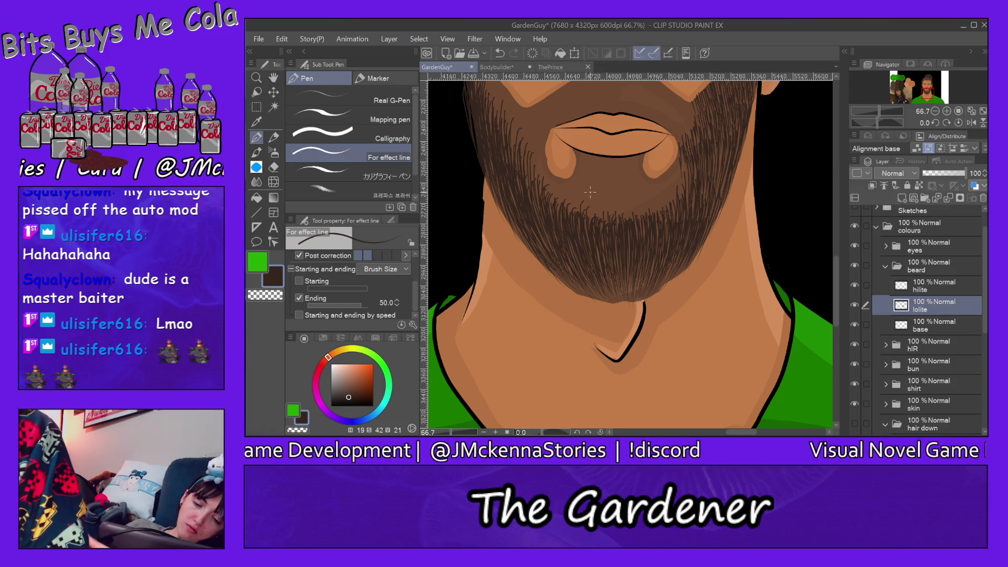
pyautogui.moveTo(590, 192)
pyautogui.mouseDown()
pyautogui.moveTo(588, 218)
pyautogui.moveTo(587, 206)
pyautogui.moveTo(576, 210)
pyautogui.moveTo(576, 187)
pyautogui.mouseUp()
pyautogui.moveTo(575, 177)
pyautogui.mouseDown()
pyautogui.moveTo(572, 211)
pyautogui.moveTo(551, 199)
pyautogui.moveTo(592, 217)
pyautogui.mouseUp()
pyautogui.moveTo(597, 181); pyautogui.dragTo(593, 202)
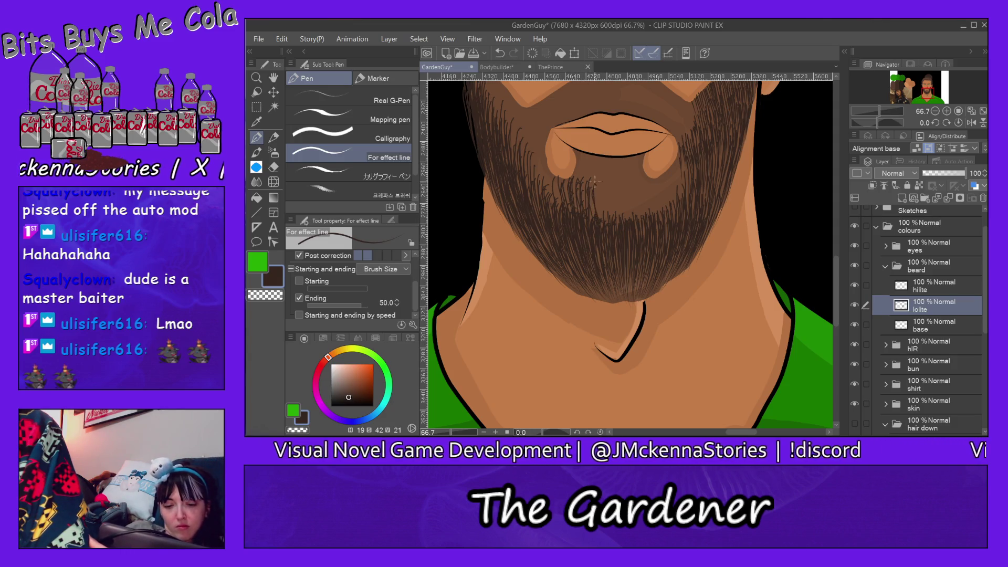
# - Add several strands to the beard left of the mouth
pyautogui.moveTo(527, 154); pyautogui.dragTo(524, 175)
pyautogui.moveTo(533, 133)
pyautogui.mouseDown()
pyautogui.moveTo(526, 152)
pyautogui.moveTo(547, 194)
pyautogui.mouseUp()
pyautogui.moveTo(554, 182)
pyautogui.mouseDown()
pyautogui.moveTo(559, 207)
pyautogui.moveTo(570, 210)
pyautogui.mouseUp()
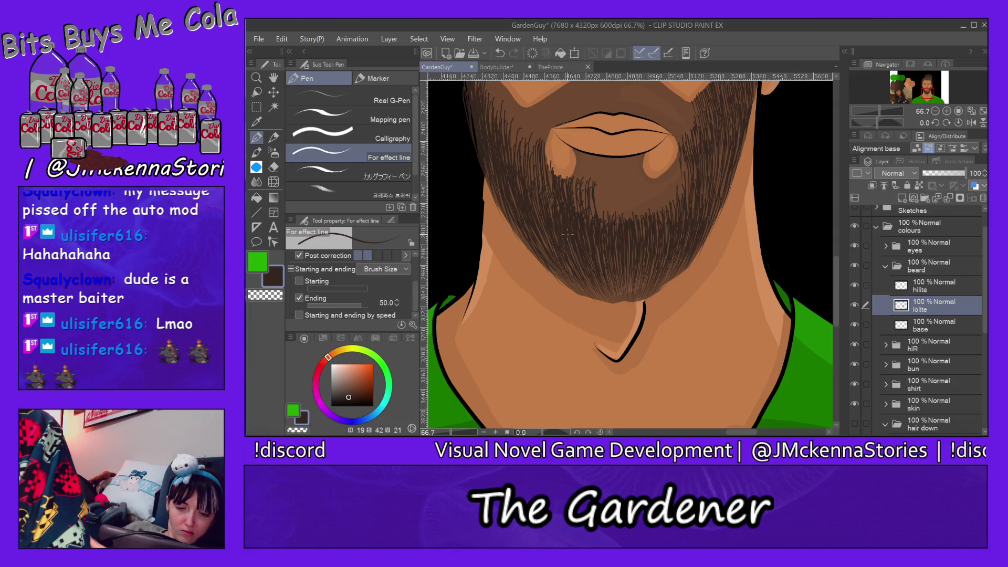
pyautogui.moveTo(545, 179)
pyautogui.mouseDown()
pyautogui.moveTo(533, 181)
pyautogui.moveTo(536, 216)
pyautogui.mouseUp()
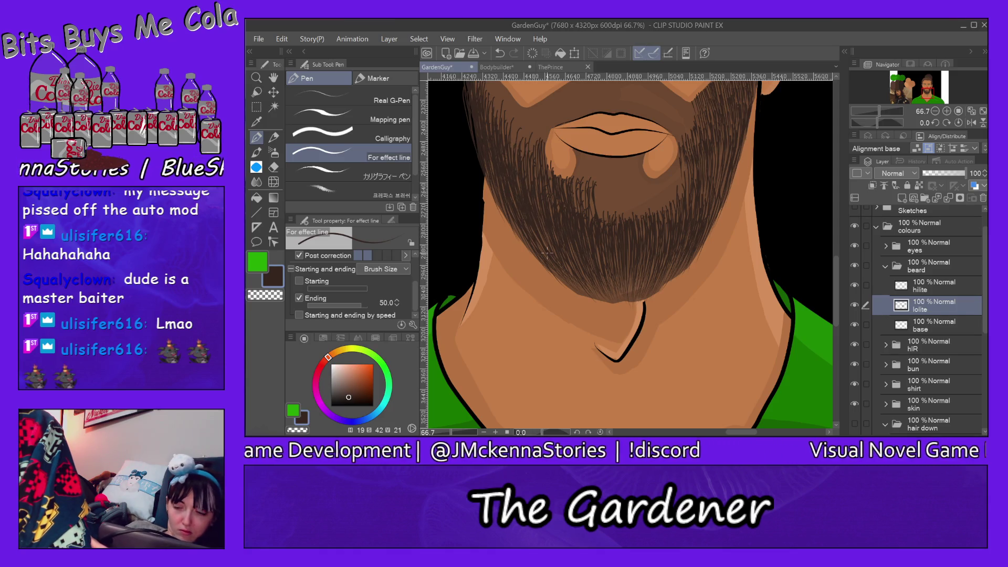
pyautogui.moveTo(838, 275); pyautogui.dragTo(836, 256)
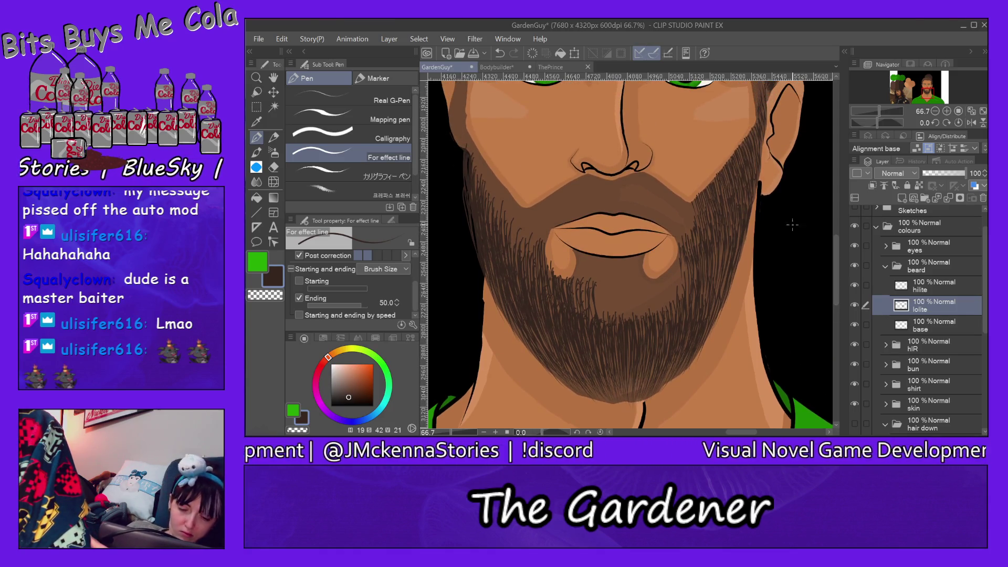
# - Fill the beard left of the mouth with more dark strands
pyautogui.moveTo(548, 222); pyautogui.dragTo(543, 236)
pyautogui.moveTo(544, 235); pyautogui.dragTo(536, 273)
pyautogui.moveTo(544, 224); pyautogui.dragTo(532, 253)
pyautogui.moveTo(534, 259); pyautogui.dragTo(532, 281)
pyautogui.moveTo(537, 229); pyautogui.dragTo(530, 251)
pyautogui.moveTo(530, 270); pyautogui.dragTo(527, 286)
pyautogui.moveTo(532, 225); pyautogui.dragTo(528, 241)
pyautogui.moveTo(530, 258); pyautogui.dragTo(528, 278)
pyautogui.moveTo(533, 225)
pyautogui.mouseDown()
pyautogui.moveTo(522, 256)
pyautogui.moveTo(520, 241)
pyautogui.mouseUp()
pyautogui.moveTo(520, 218); pyautogui.dragTo(515, 271)
pyautogui.moveTo(530, 215)
pyautogui.mouseDown()
pyautogui.moveTo(512, 255)
pyautogui.moveTo(517, 244)
pyautogui.moveTo(495, 218)
pyautogui.moveTo(490, 226)
pyautogui.mouseUp()
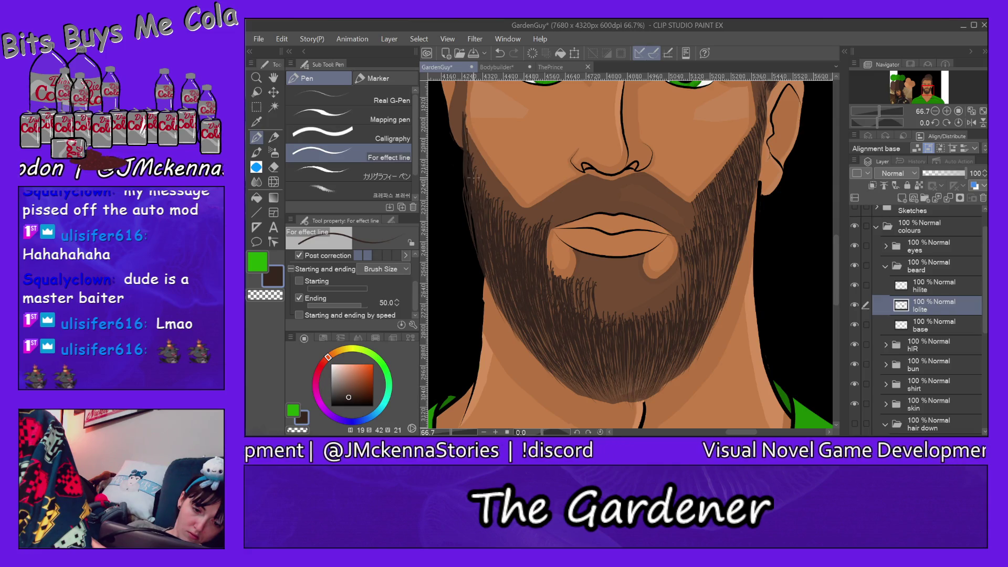
# - Add short strands along the beard's upper-left and left edges
pyautogui.moveTo(475, 147); pyautogui.dragTo(474, 163)
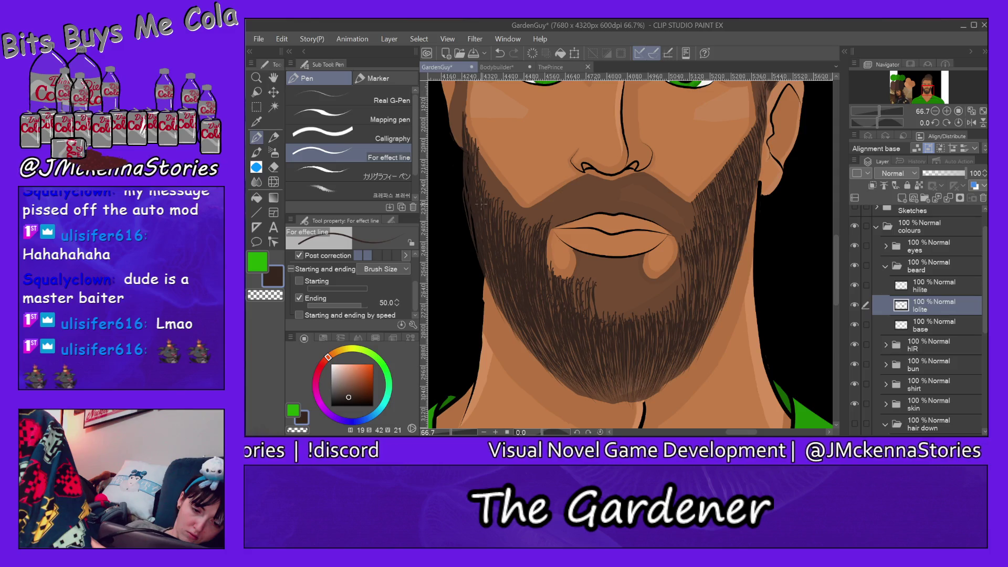
pyautogui.moveTo(484, 182); pyautogui.dragTo(476, 149)
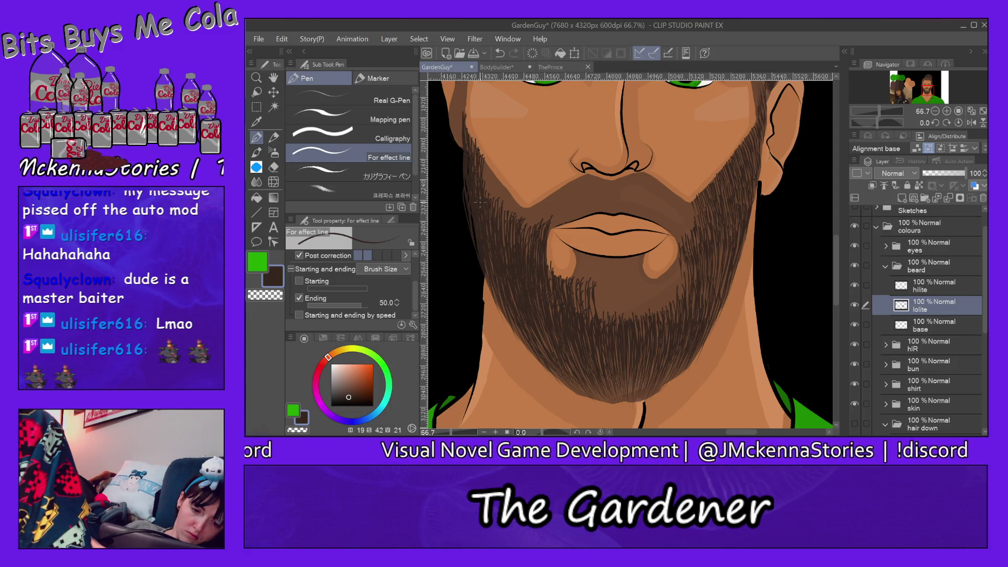
pyautogui.moveTo(486, 190)
pyautogui.mouseDown()
pyautogui.moveTo(487, 169)
pyautogui.moveTo(504, 196)
pyautogui.moveTo(501, 184)
pyautogui.mouseUp()
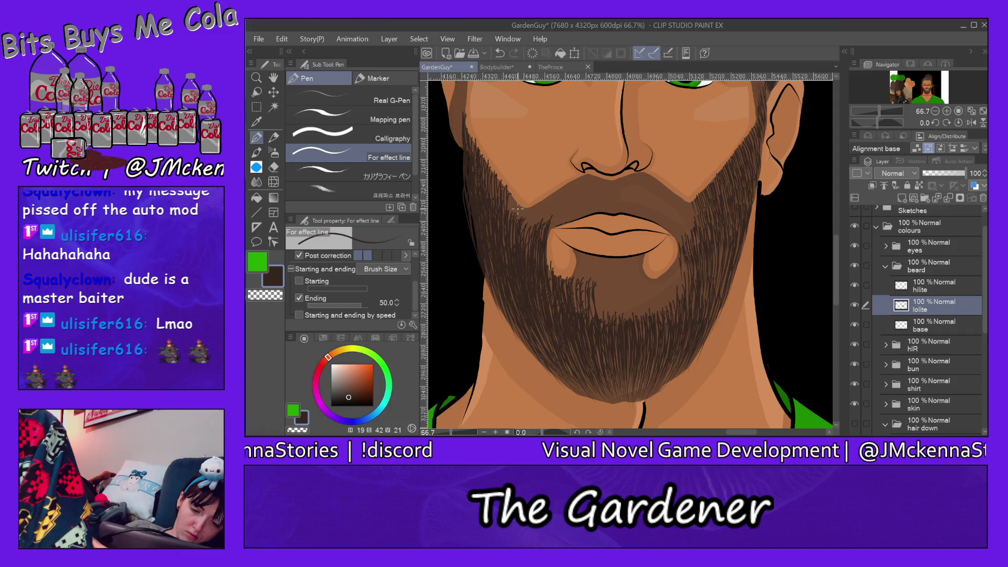
pyautogui.moveTo(527, 218); pyautogui.dragTo(515, 202)
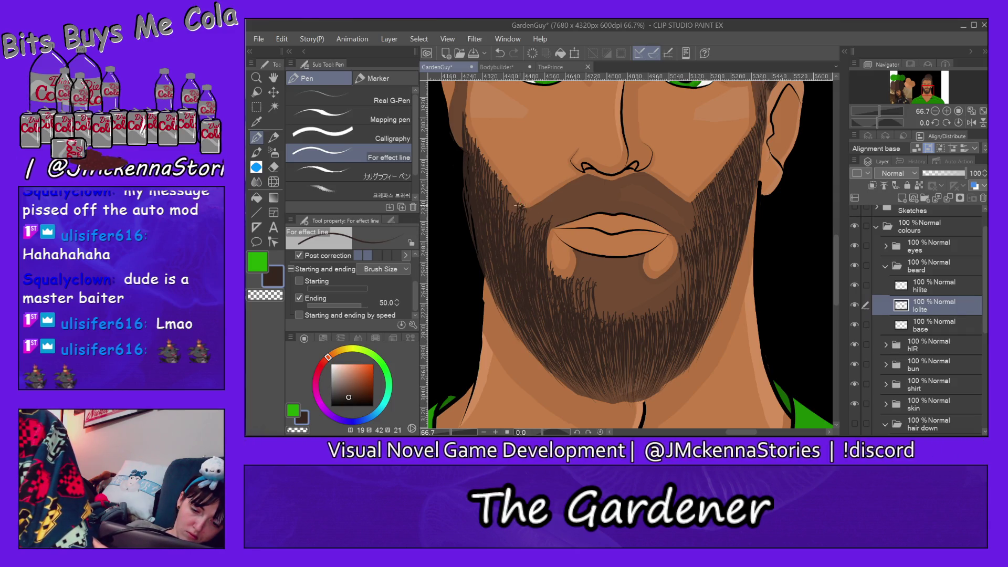
pyautogui.moveTo(513, 242); pyautogui.dragTo(510, 200)
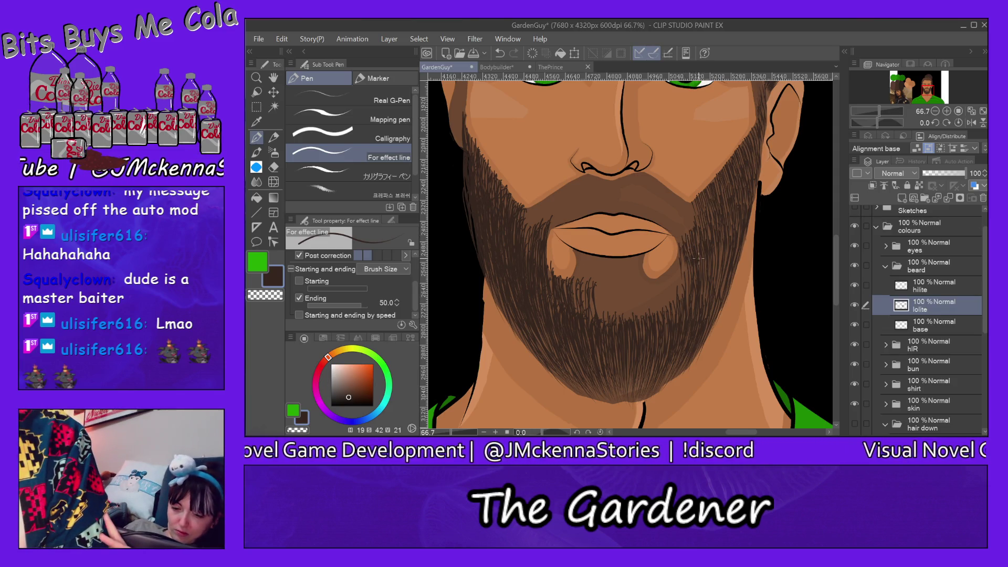
pyautogui.moveTo(704, 255); pyautogui.dragTo(706, 297)
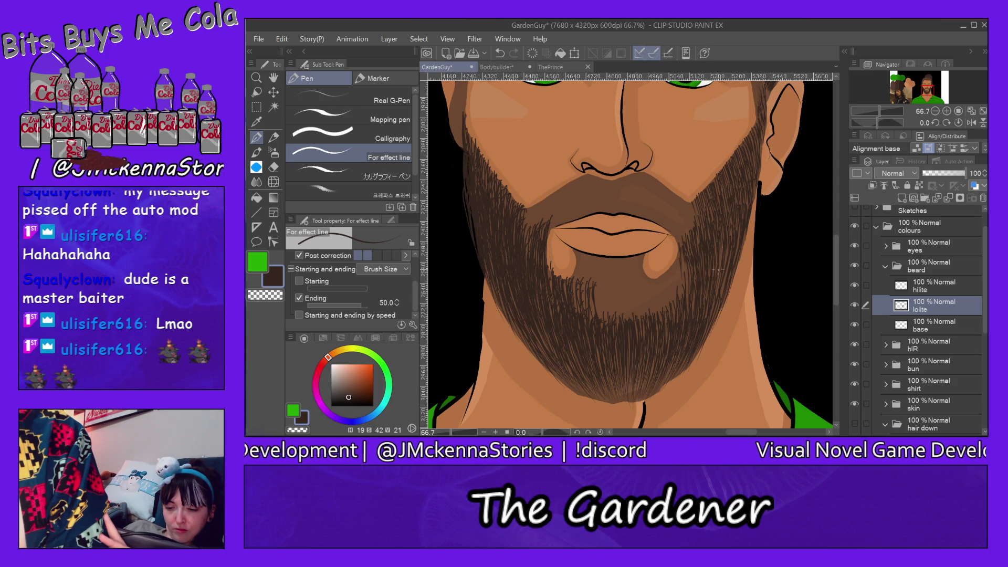
# - Add thin dark strands along the beard's right side and upper right
pyautogui.moveTo(717, 253); pyautogui.dragTo(723, 278)
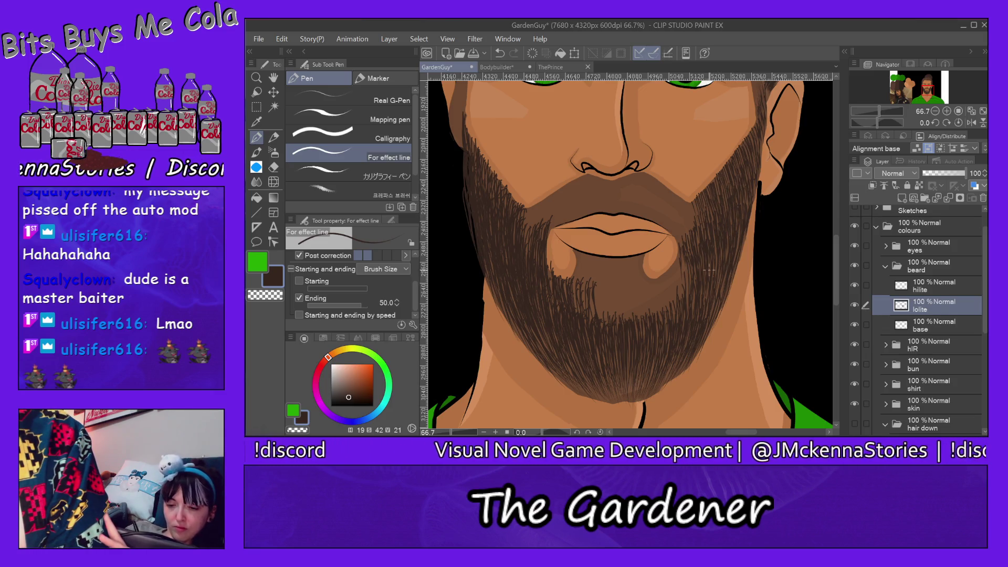
pyautogui.moveTo(711, 220); pyautogui.dragTo(716, 252)
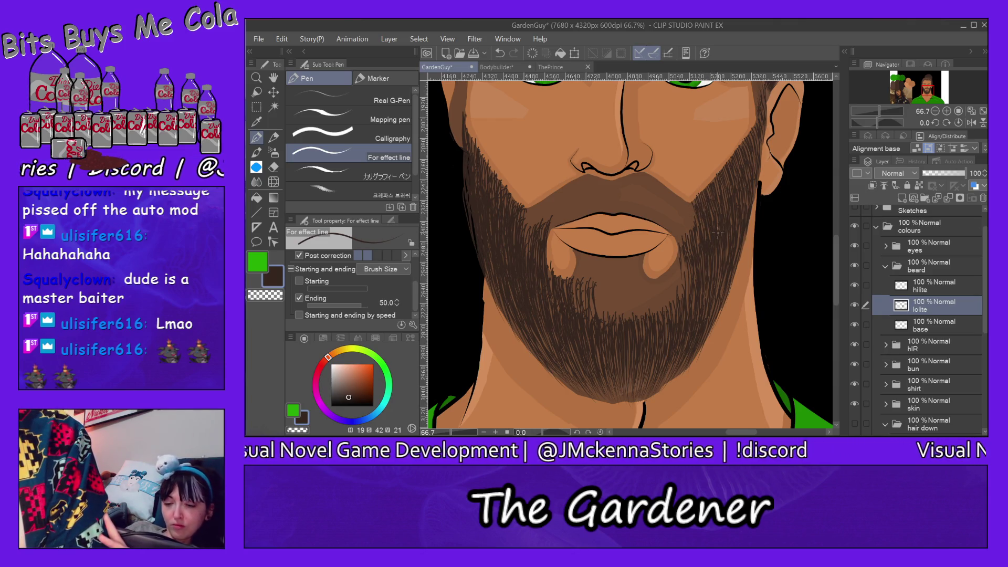
pyautogui.moveTo(722, 182); pyautogui.dragTo(718, 197)
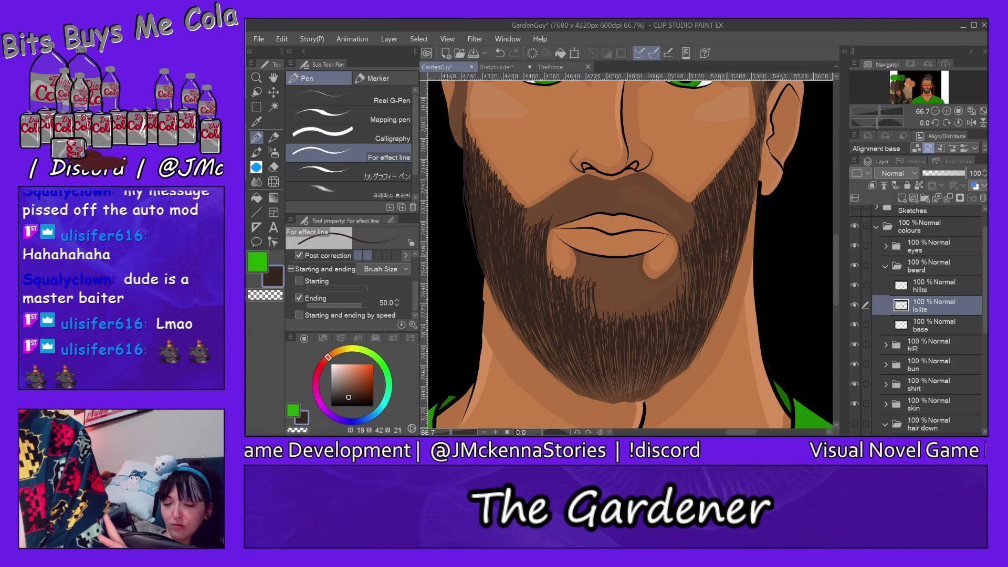
pyautogui.moveTo(733, 161); pyautogui.dragTo(727, 172)
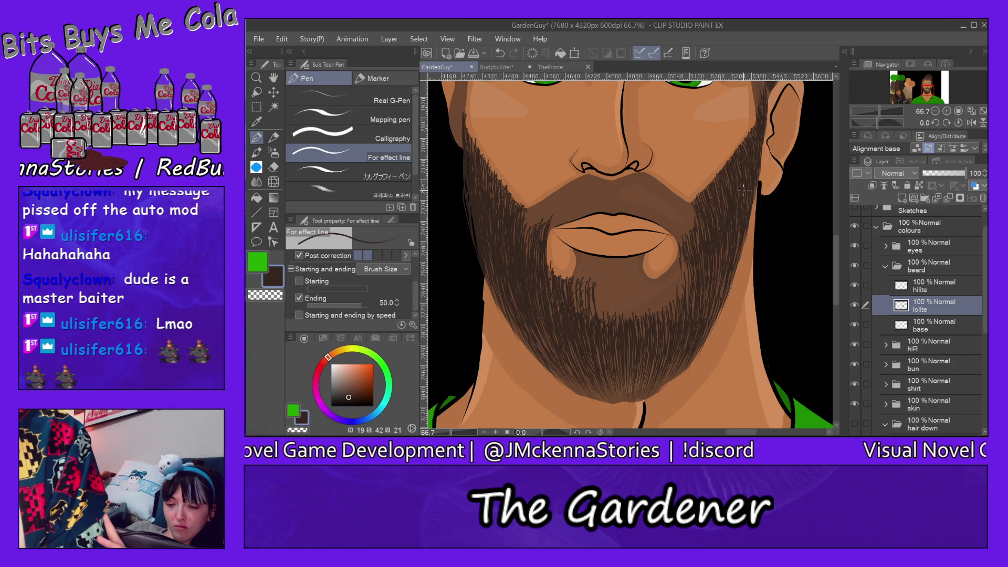
pyautogui.moveTo(722, 247); pyautogui.dragTo(720, 261)
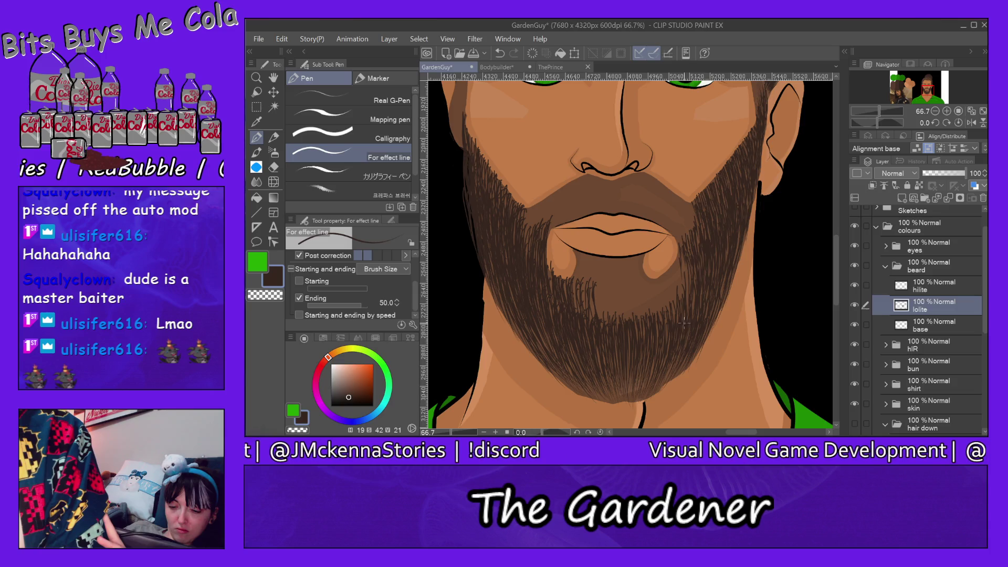
# - Add several strands to the beard right of the chin
pyautogui.moveTo(692, 295); pyautogui.dragTo(694, 310)
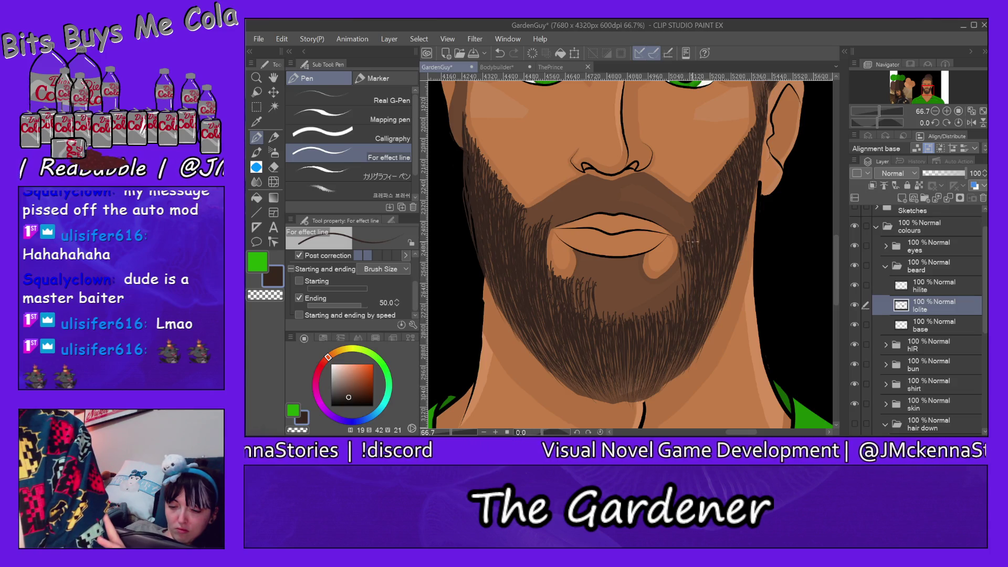
pyautogui.moveTo(687, 270); pyautogui.dragTo(687, 301)
pyautogui.moveTo(681, 267)
pyautogui.mouseDown()
pyautogui.moveTo(683, 299)
pyautogui.moveTo(684, 271)
pyautogui.moveTo(664, 312)
pyautogui.moveTo(664, 301)
pyautogui.mouseUp()
pyautogui.moveTo(667, 264); pyautogui.dragTo(667, 309)
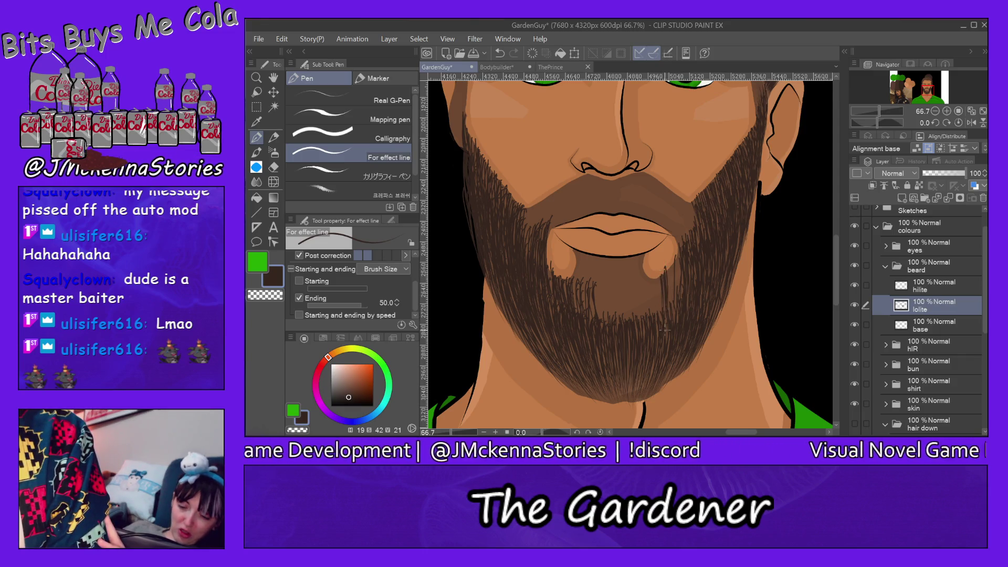
pyautogui.moveTo(669, 266); pyautogui.dragTo(675, 299)
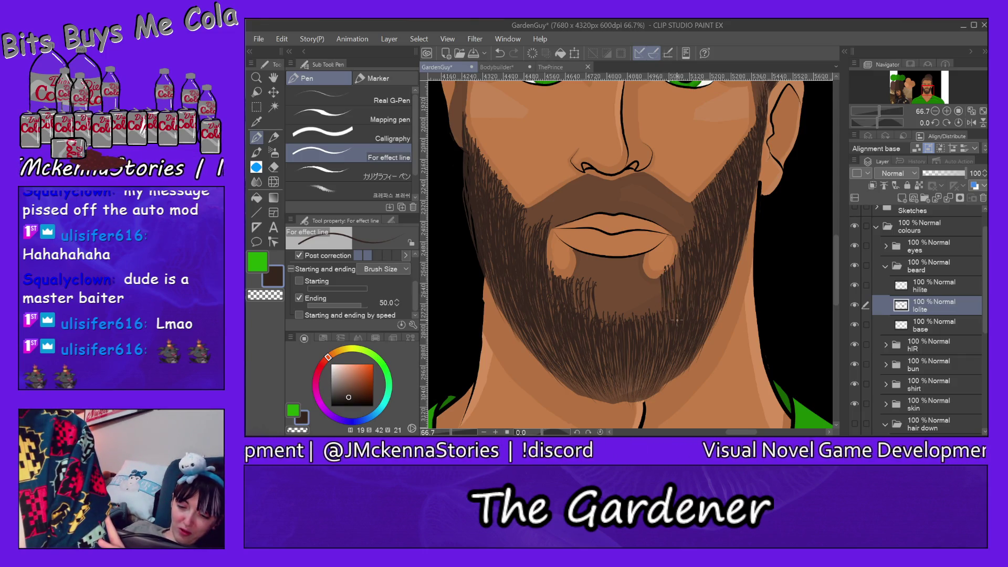
pyautogui.moveTo(678, 260); pyautogui.dragTo(674, 306)
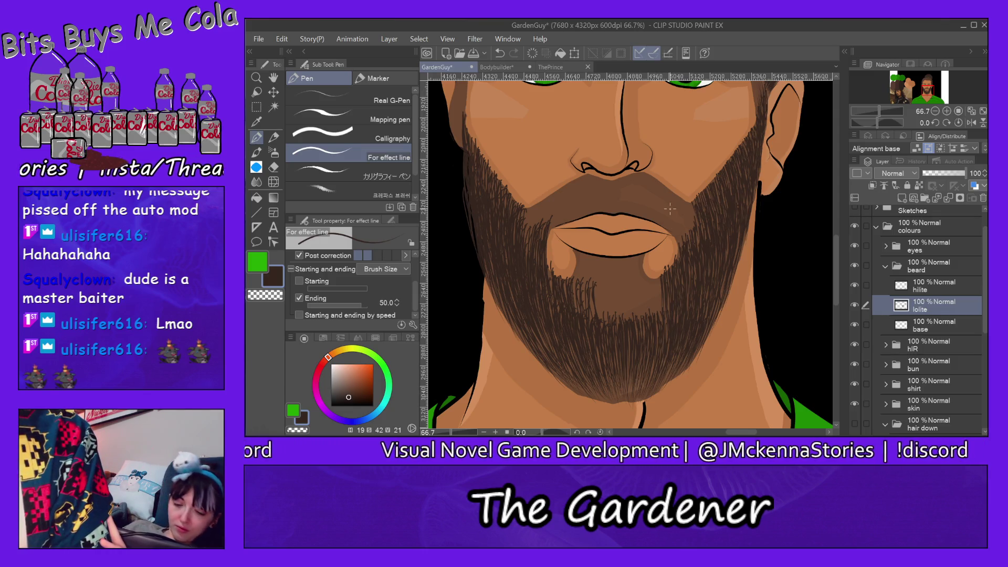
# - Add dark strands below the lower lip and across the chin beard
pyautogui.moveTo(617, 270)
pyautogui.mouseDown()
pyautogui.moveTo(620, 326)
pyautogui.moveTo(609, 309)
pyautogui.moveTo(600, 327)
pyautogui.moveTo(604, 289)
pyautogui.moveTo(598, 320)
pyautogui.mouseUp()
pyautogui.moveTo(601, 277)
pyautogui.mouseDown()
pyautogui.moveTo(595, 304)
pyautogui.moveTo(587, 286)
pyautogui.moveTo(590, 315)
pyautogui.mouseUp()
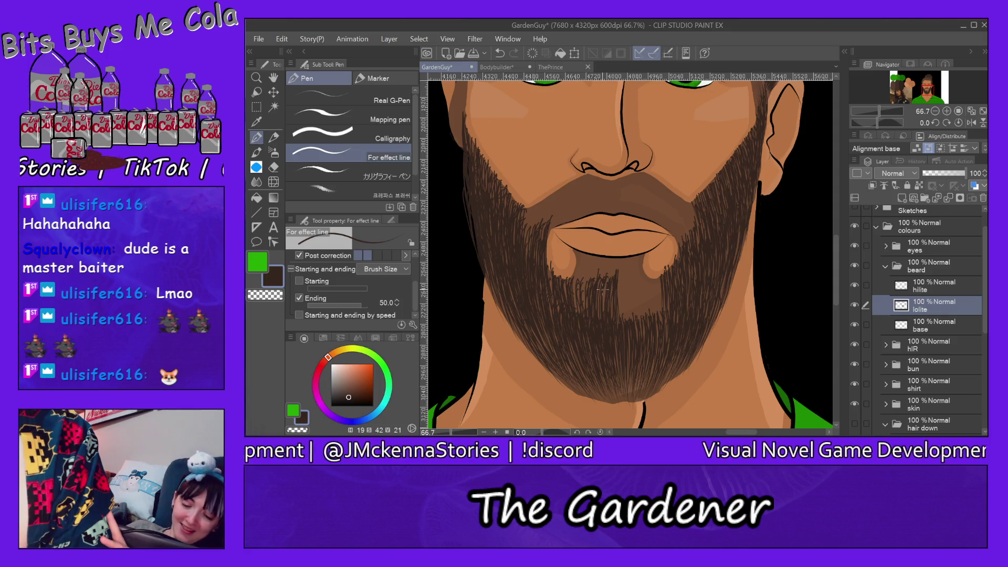
pyautogui.moveTo(611, 271)
pyautogui.mouseDown()
pyautogui.moveTo(607, 299)
pyautogui.moveTo(586, 277)
pyautogui.moveTo(574, 307)
pyautogui.moveTo(577, 267)
pyautogui.moveTo(580, 276)
pyautogui.mouseUp()
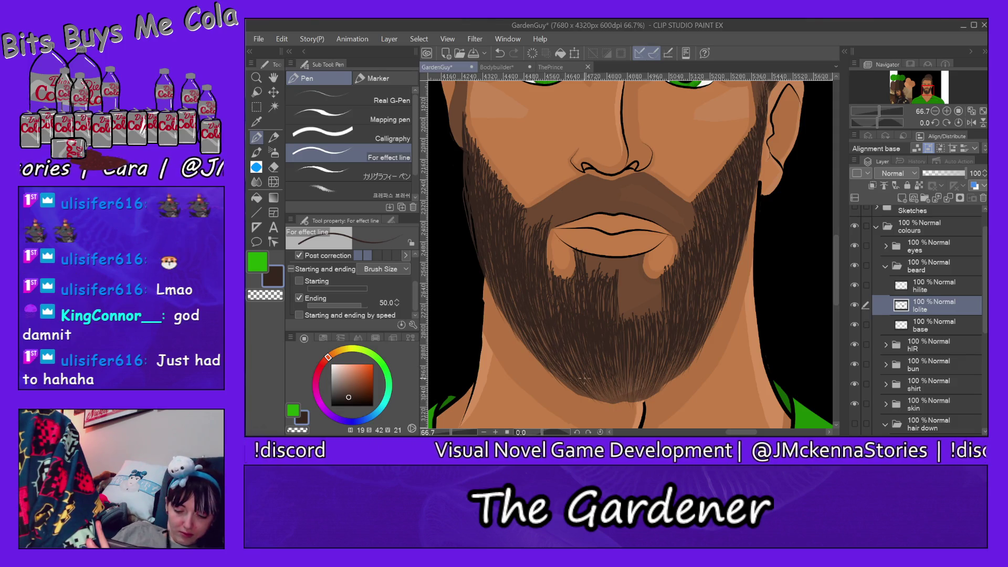
# - Layer short dark hair strokes into the middle of the chin beard
pyautogui.moveTo(511, 326); pyautogui.dragTo(566, 388)
pyautogui.moveTo(519, 334); pyautogui.dragTo(545, 363)
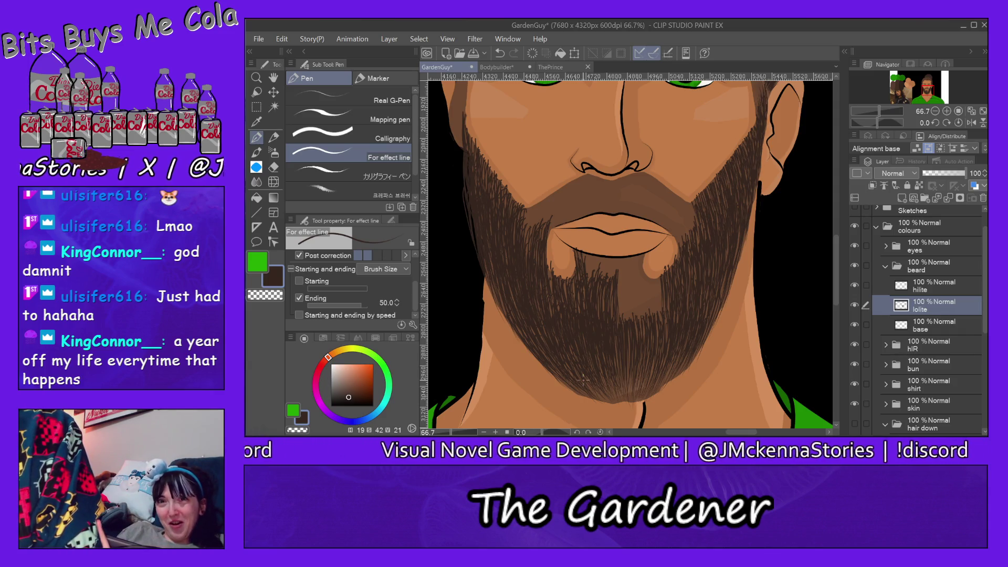
pyautogui.moveTo(617, 299); pyautogui.dragTo(620, 318)
pyautogui.moveTo(619, 277)
pyautogui.mouseDown()
pyautogui.moveTo(624, 321)
pyautogui.moveTo(622, 304)
pyautogui.moveTo(628, 312)
pyautogui.mouseUp()
pyautogui.moveTo(623, 280)
pyautogui.mouseDown()
pyautogui.moveTo(636, 327)
pyautogui.moveTo(634, 304)
pyautogui.mouseUp()
pyautogui.moveTo(632, 296); pyautogui.dragTo(640, 326)
pyautogui.moveTo(634, 272); pyautogui.dragTo(637, 318)
# - Extend thin hair strokes rightward across the chin and just below the lower lip
pyautogui.moveTo(637, 279); pyautogui.dragTo(643, 311)
pyautogui.moveTo(635, 280); pyautogui.dragTo(650, 314)
pyautogui.moveTo(644, 282)
pyautogui.mouseDown()
pyautogui.moveTo(653, 320)
pyautogui.moveTo(648, 294)
pyautogui.moveTo(651, 304)
pyautogui.mouseUp()
pyautogui.moveTo(646, 277)
pyautogui.mouseDown()
pyautogui.moveTo(654, 313)
pyautogui.moveTo(651, 292)
pyautogui.mouseUp()
pyautogui.moveTo(647, 282); pyautogui.dragTo(659, 315)
pyautogui.moveTo(655, 292)
pyautogui.mouseDown()
pyautogui.moveTo(659, 308)
pyautogui.moveTo(682, 292)
pyautogui.mouseUp()
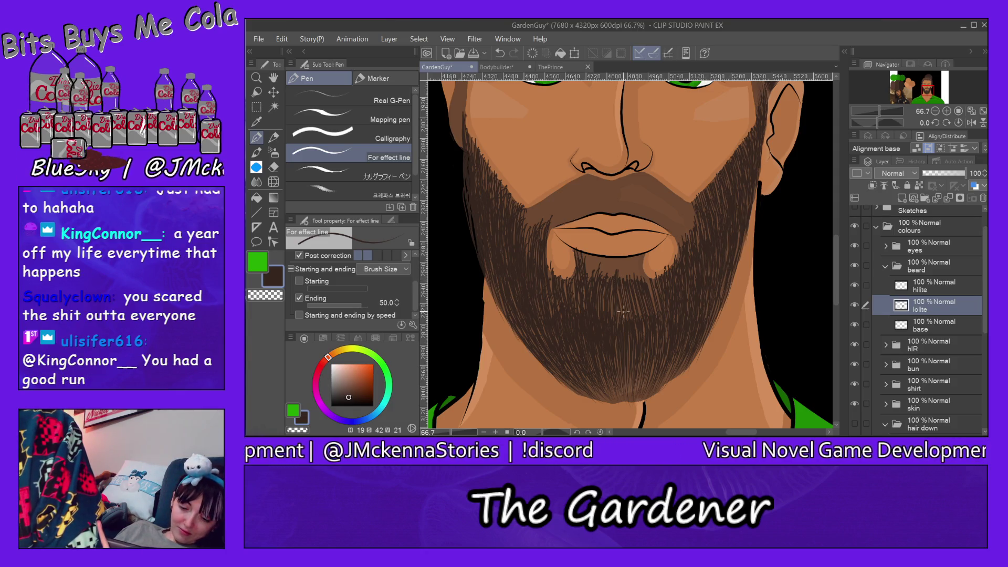
pyautogui.moveTo(619, 290)
pyautogui.mouseDown()
pyautogui.moveTo(620, 310)
pyautogui.moveTo(612, 301)
pyautogui.mouseUp()
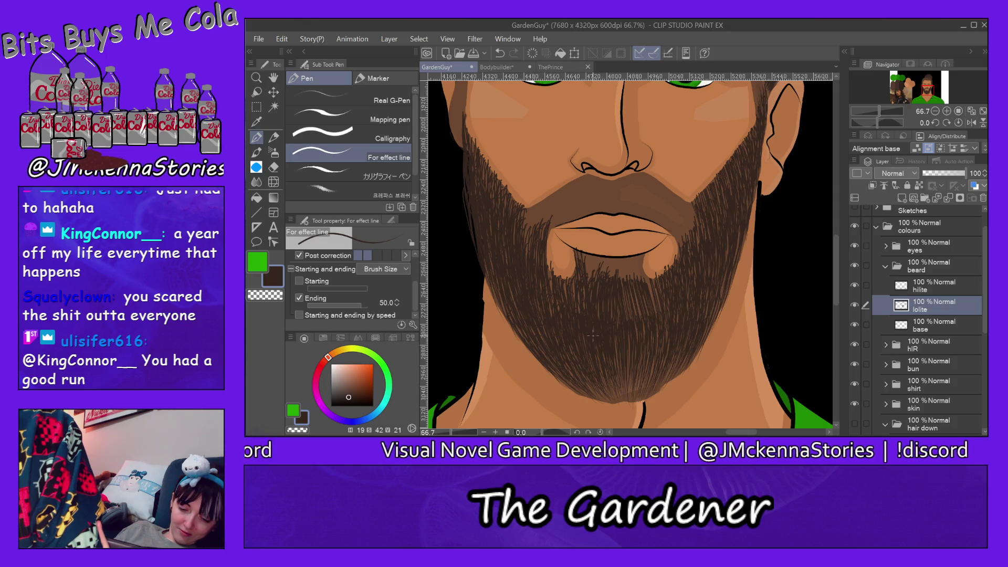
pyautogui.moveTo(598, 258); pyautogui.dragTo(583, 300)
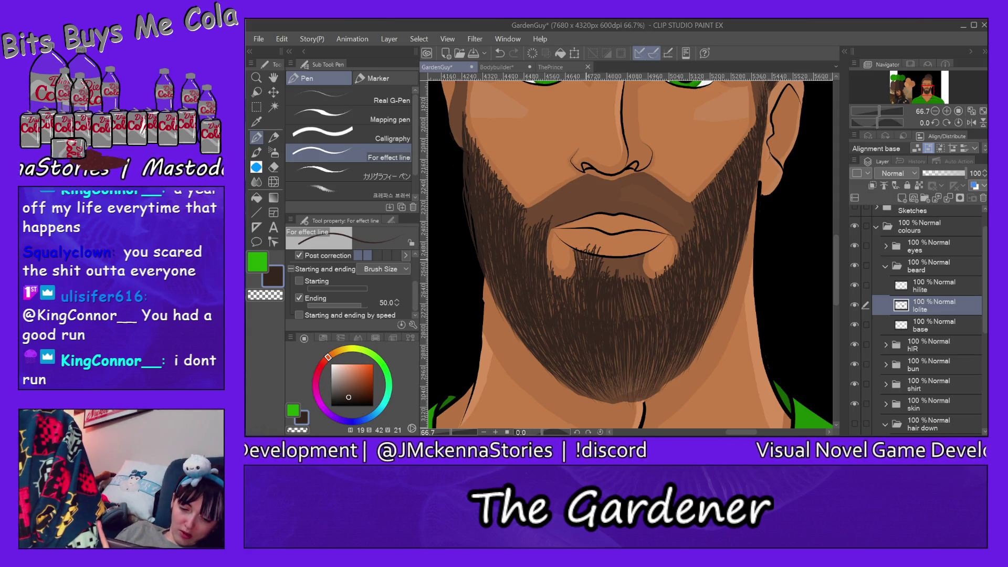
pyautogui.moveTo(582, 247); pyautogui.dragTo(575, 310)
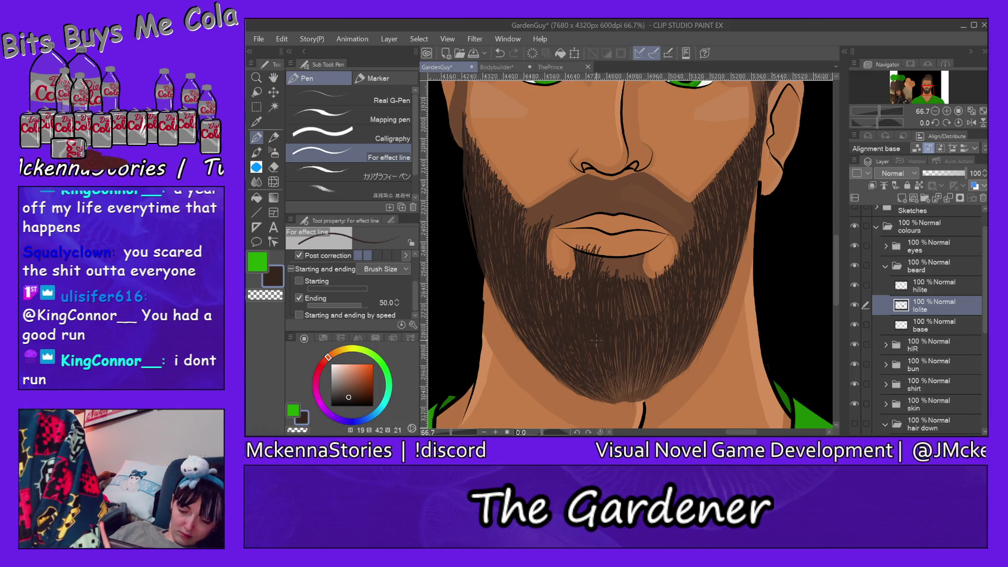
# - Add fine strokes to the lower chin, under the lip and the beard's right edge
pyautogui.moveTo(620, 396); pyautogui.dragTo(621, 350)
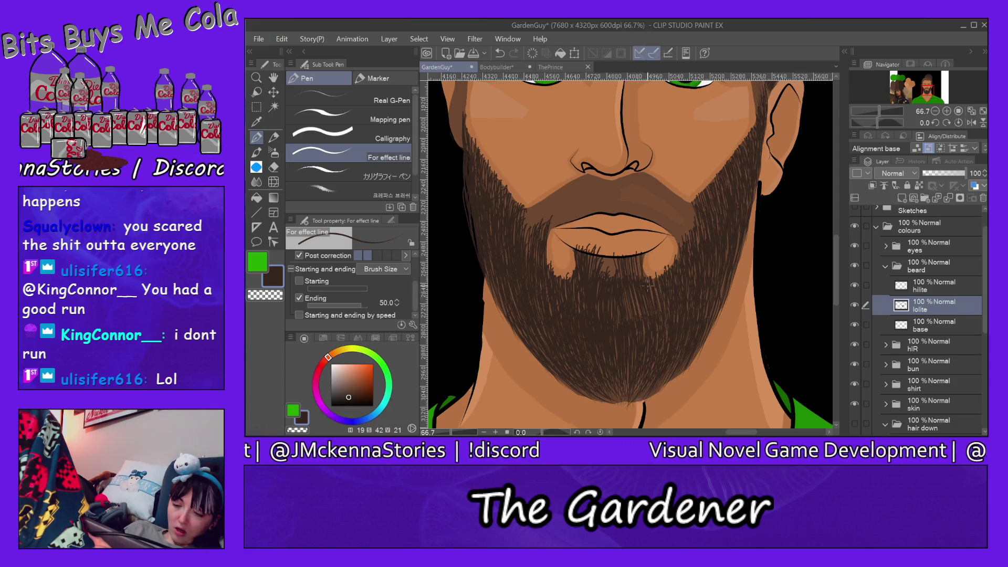
pyautogui.moveTo(643, 264)
pyautogui.mouseDown()
pyautogui.moveTo(649, 275)
pyautogui.moveTo(632, 278)
pyautogui.mouseUp()
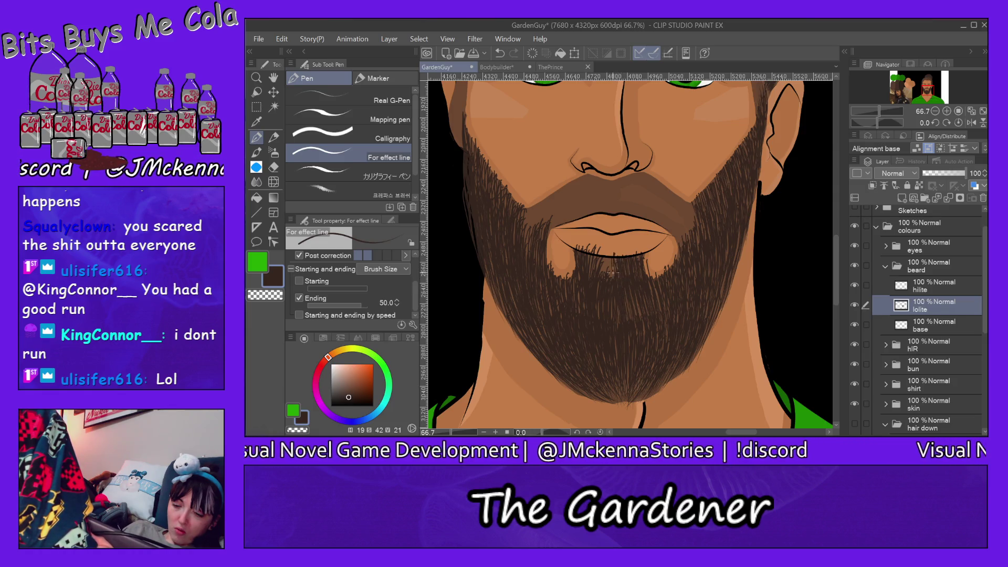
pyautogui.moveTo(618, 258)
pyautogui.mouseDown()
pyautogui.moveTo(618, 274)
pyautogui.moveTo(604, 271)
pyautogui.mouseUp()
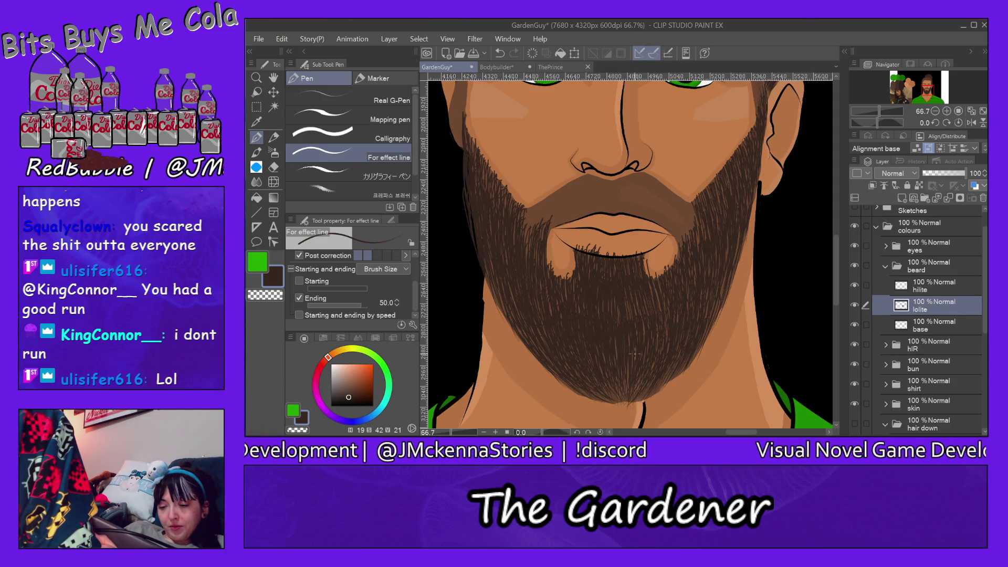
pyautogui.moveTo(658, 308); pyautogui.dragTo(658, 289)
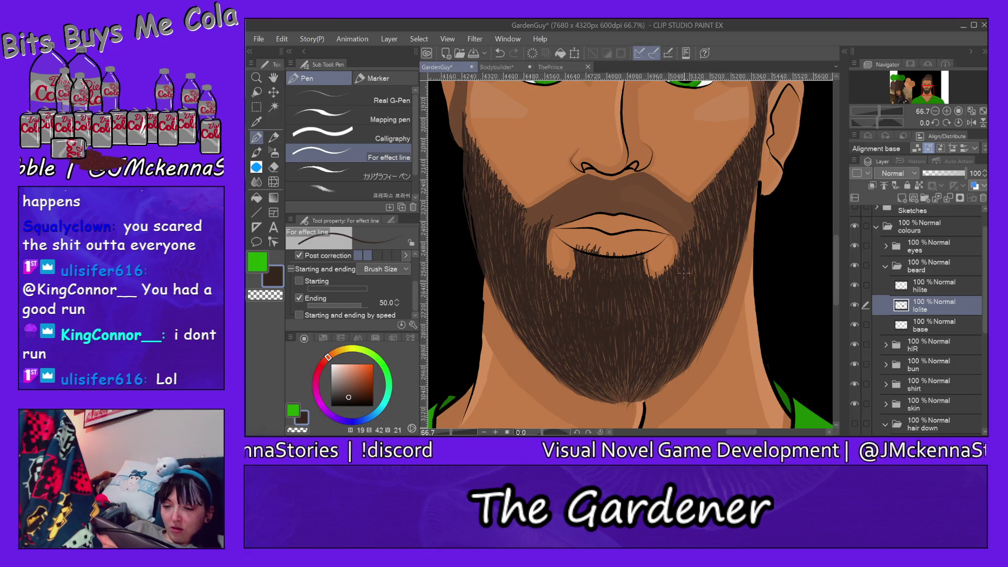
pyautogui.moveTo(727, 257); pyautogui.dragTo(728, 237)
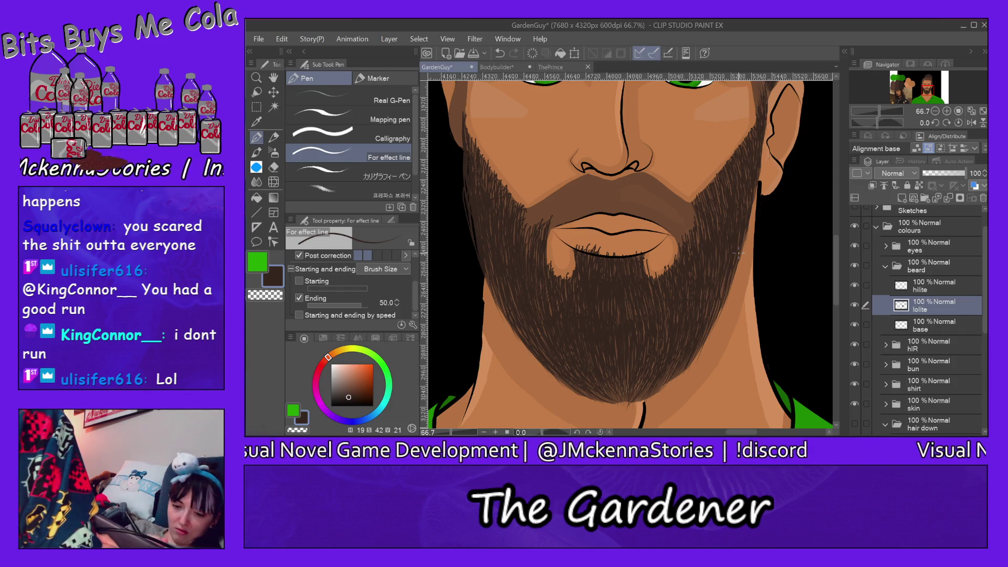
pyautogui.moveTo(836, 238); pyautogui.dragTo(841, 225)
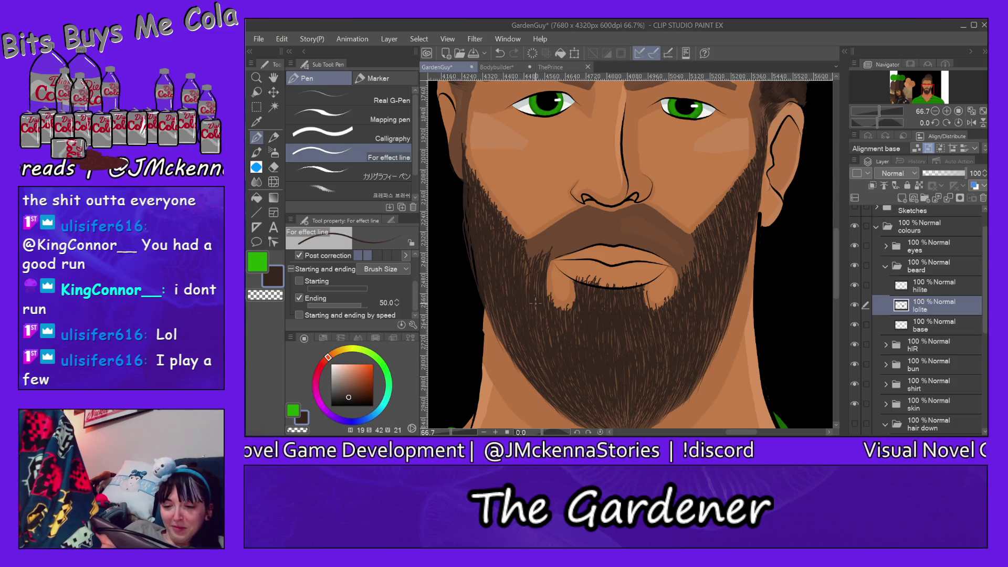
# - Add hair strokes at the right lip corner and in the moustache under the nose
pyautogui.moveTo(674, 277)
pyautogui.mouseDown()
pyautogui.moveTo(692, 244)
pyautogui.moveTo(689, 235)
pyautogui.moveTo(667, 248)
pyautogui.moveTo(677, 227)
pyautogui.mouseUp()
pyautogui.moveTo(687, 234); pyautogui.dragTo(675, 225)
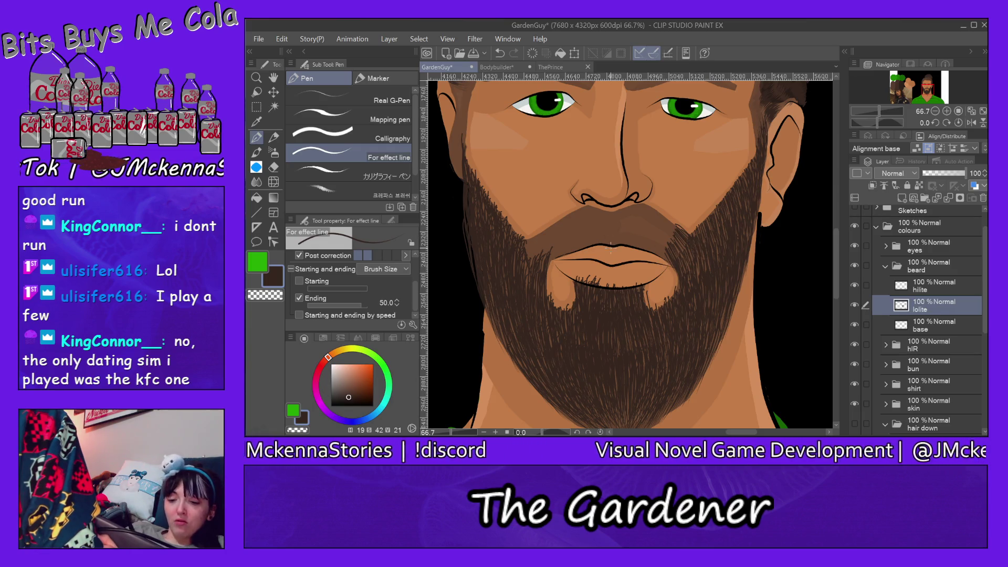
pyautogui.moveTo(612, 239)
pyautogui.mouseDown()
pyautogui.moveTo(611, 223)
pyautogui.moveTo(662, 243)
pyautogui.moveTo(646, 236)
pyautogui.mouseUp()
pyautogui.moveTo(644, 247)
pyautogui.mouseDown()
pyautogui.moveTo(632, 227)
pyautogui.moveTo(595, 227)
pyautogui.mouseUp()
pyautogui.moveTo(601, 254); pyautogui.dragTo(598, 223)
pyautogui.moveTo(605, 248)
pyautogui.mouseDown()
pyautogui.moveTo(602, 229)
pyautogui.moveTo(611, 230)
pyautogui.mouseUp()
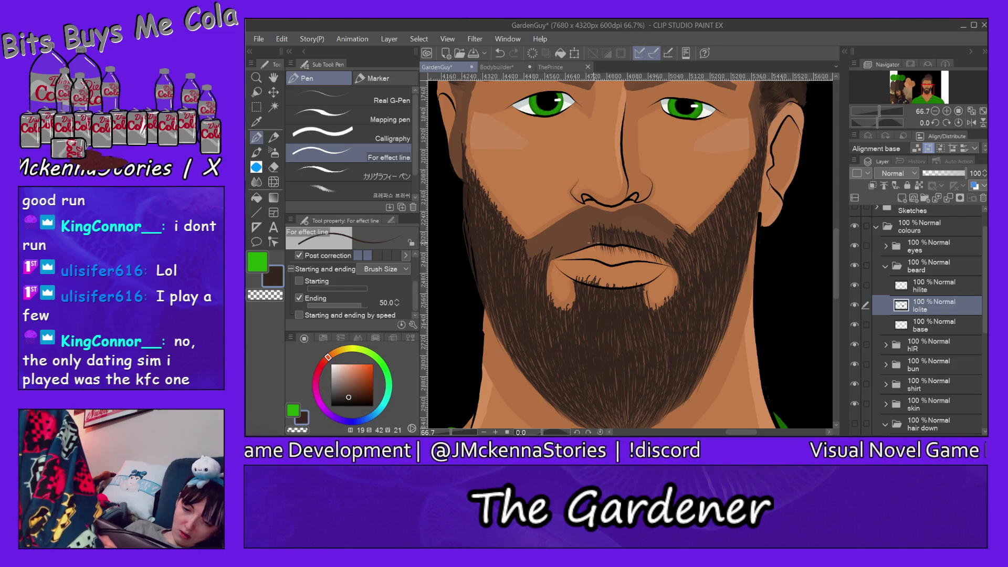
# - Fill the moustache's left side and upper edge with short dark strokes
pyautogui.moveTo(586, 244)
pyautogui.mouseDown()
pyautogui.moveTo(585, 228)
pyautogui.moveTo(567, 248)
pyautogui.moveTo(565, 230)
pyautogui.moveTo(557, 237)
pyautogui.mouseUp()
pyautogui.moveTo(546, 272)
pyautogui.mouseDown()
pyautogui.moveTo(549, 239)
pyautogui.moveTo(581, 231)
pyautogui.mouseUp()
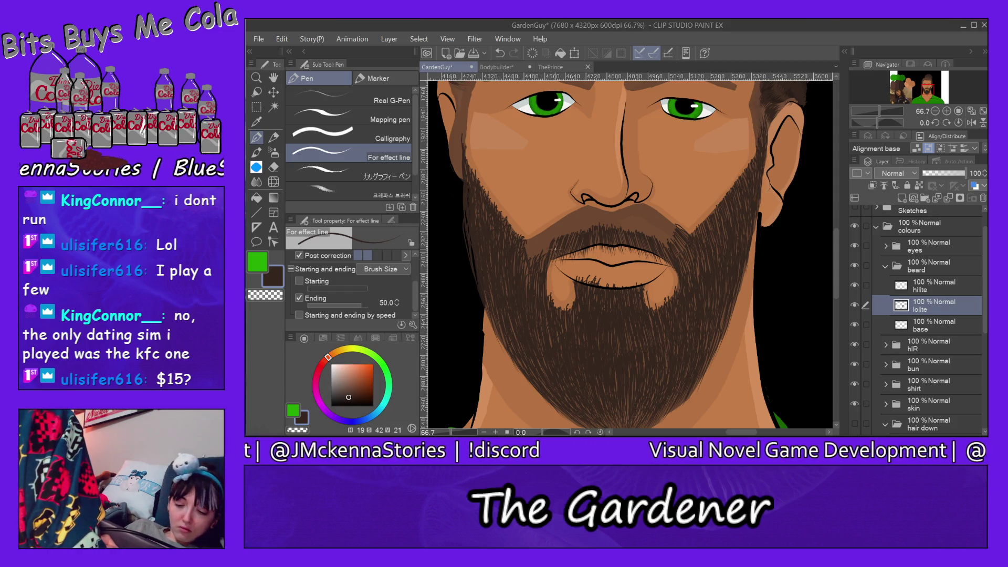
pyautogui.moveTo(551, 258)
pyautogui.mouseDown()
pyautogui.moveTo(544, 239)
pyautogui.moveTo(526, 242)
pyautogui.moveTo(565, 219)
pyautogui.mouseUp()
pyautogui.moveTo(560, 235); pyautogui.dragTo(566, 216)
pyautogui.moveTo(569, 223); pyautogui.dragTo(577, 207)
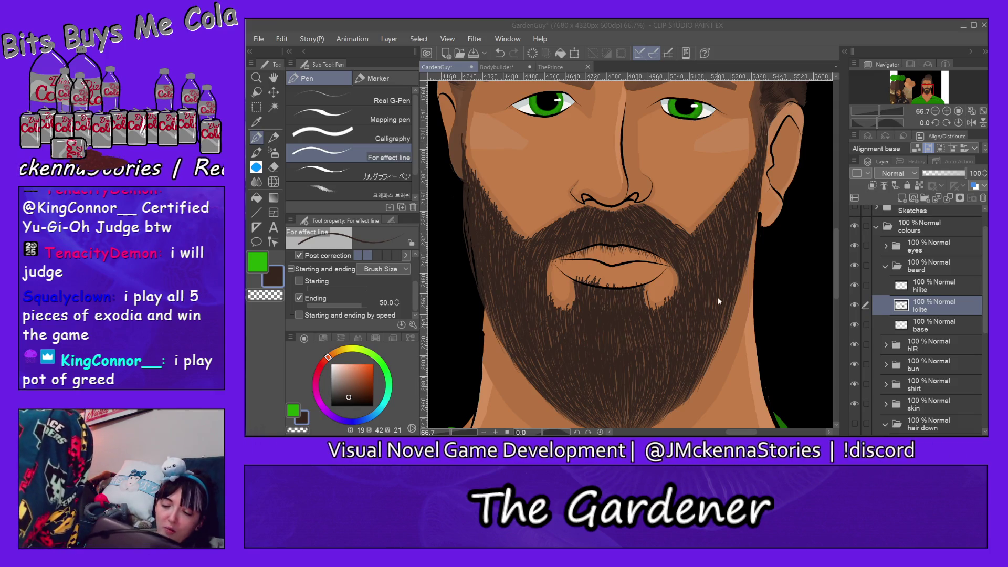
# - Return focus to the canvas, then switch to the Eraser tool
pyautogui.click(717, 321)
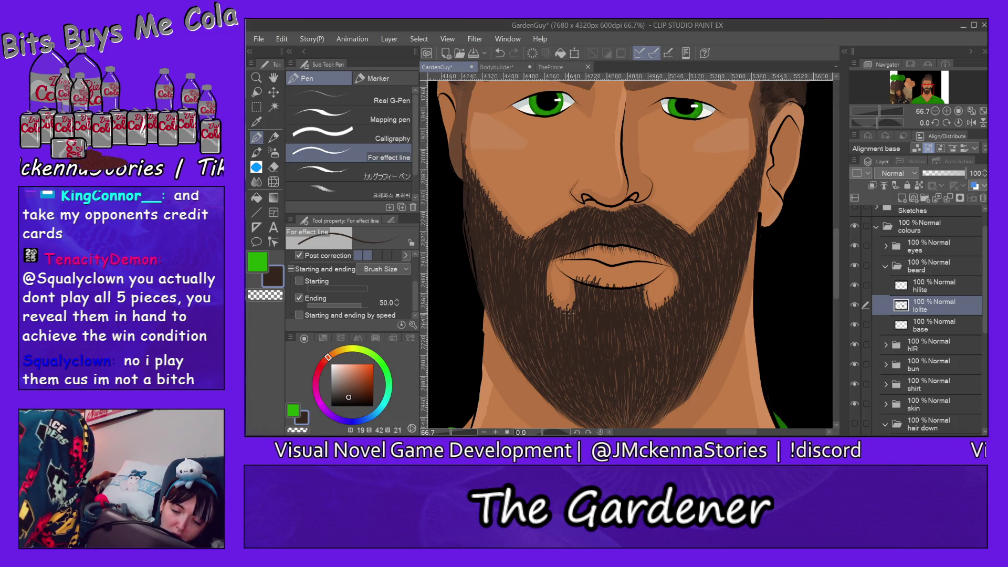
pyautogui.click(274, 167)
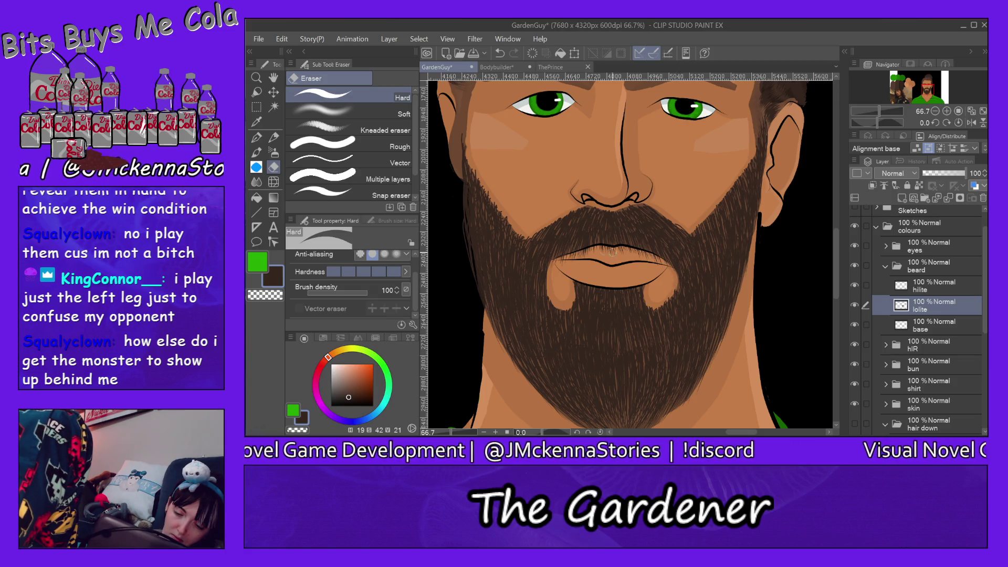
pyautogui.click(257, 138)
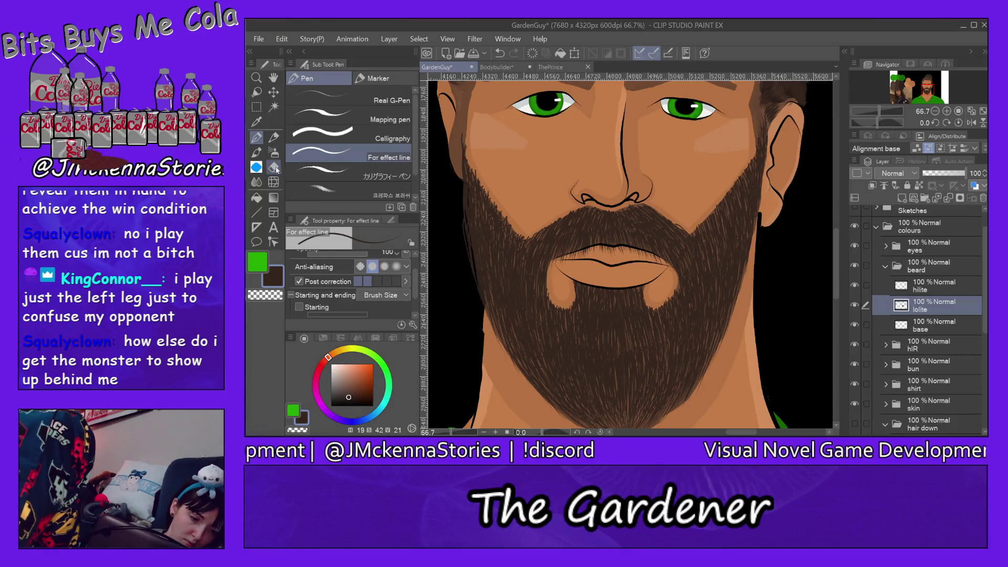
pyautogui.press('e')
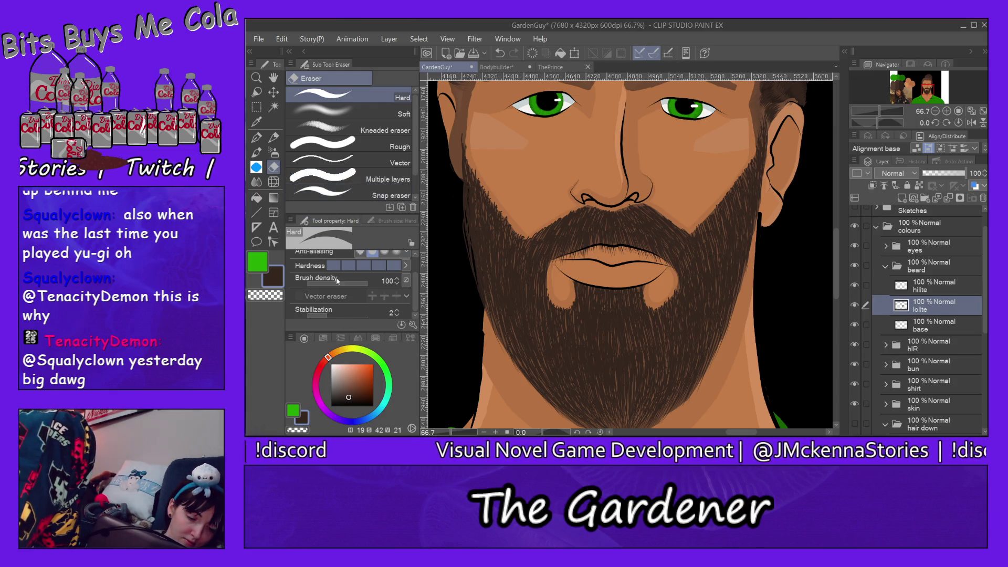
pyautogui.scroll(1, 411, 265)
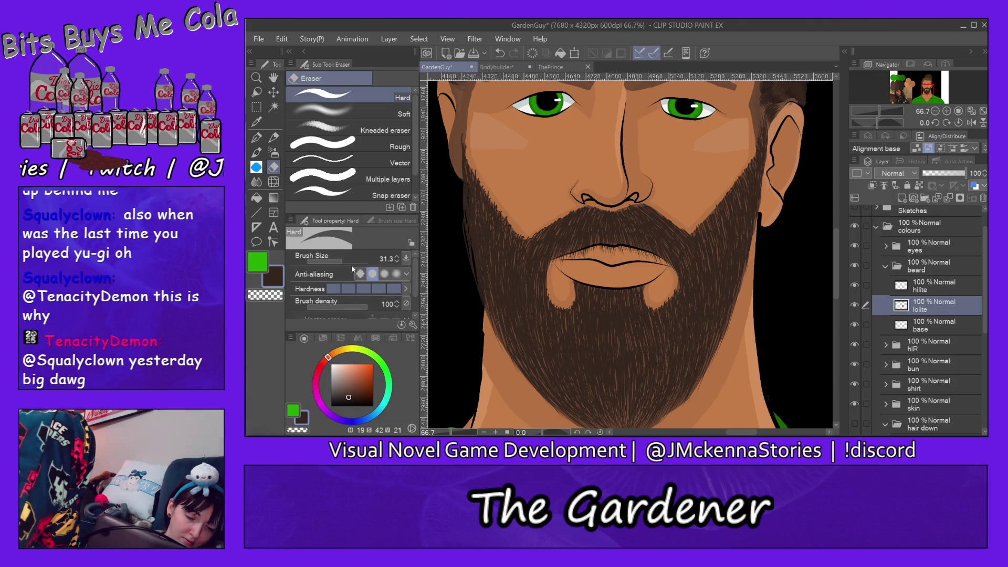
pyautogui.click(329, 261)
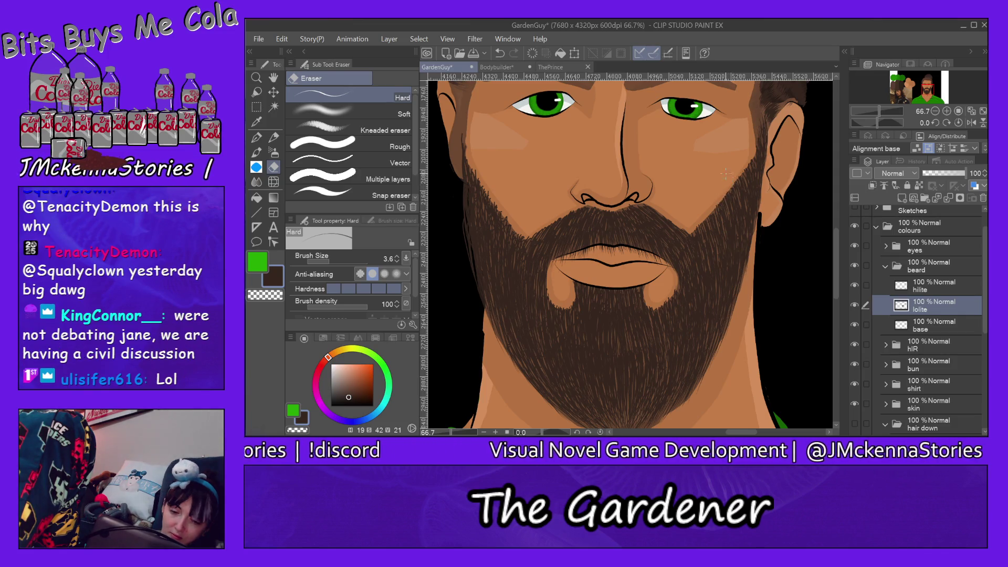
# - Enlarge the eraser from 3.6 to 55.9 and select the beard's hilite layer
pyautogui.click(398, 258)
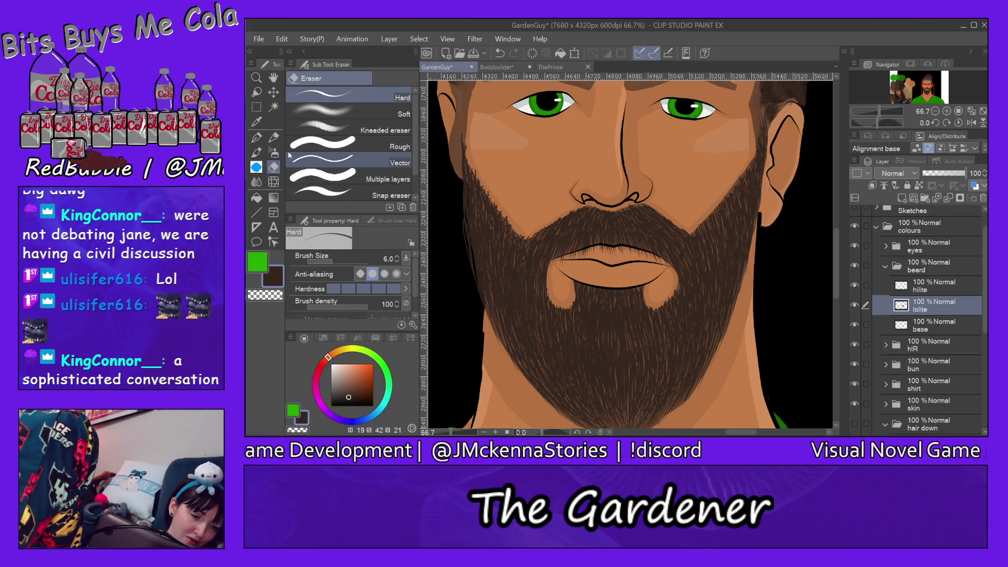
pyautogui.click(336, 259)
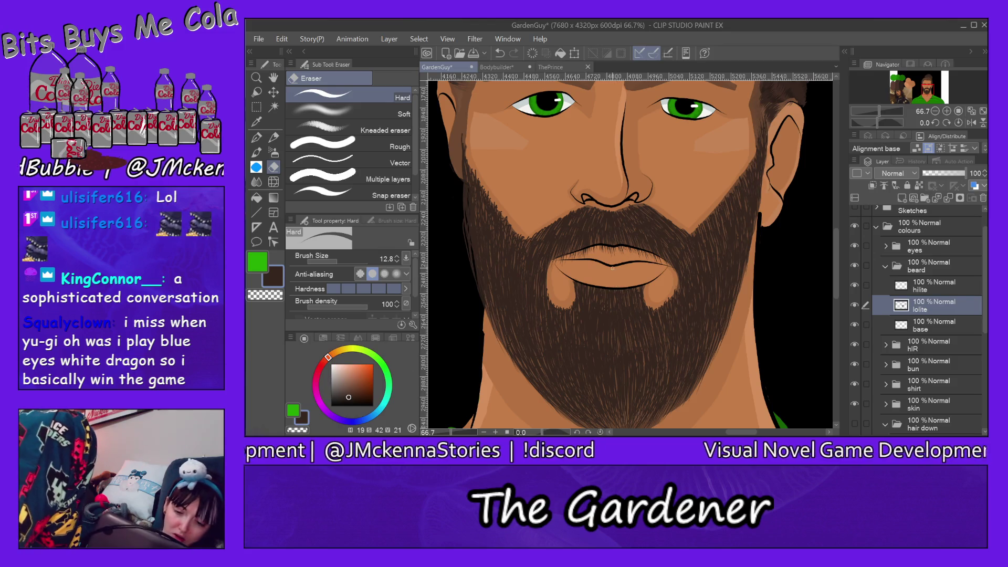
pyautogui.click(345, 260)
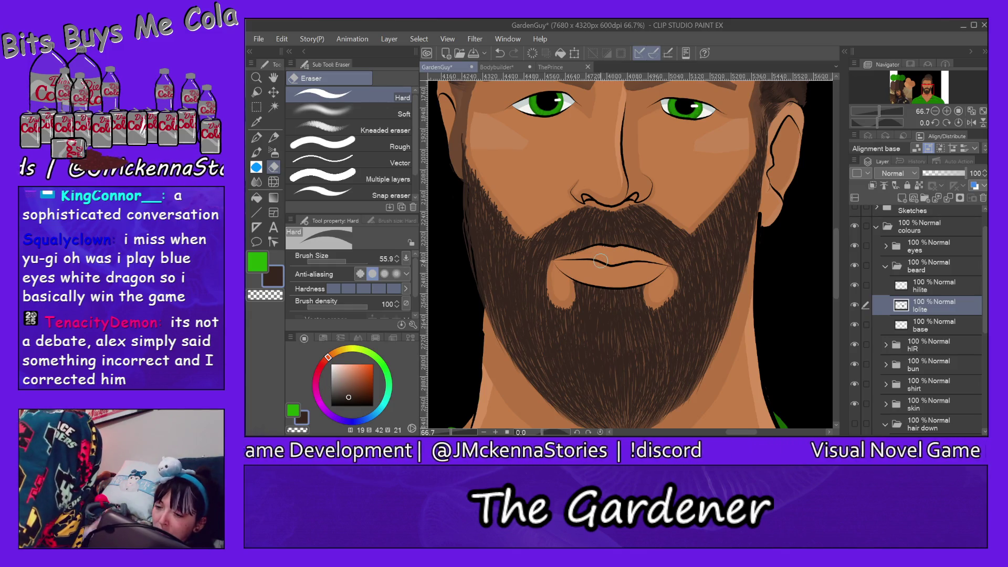
pyautogui.click(933, 286)
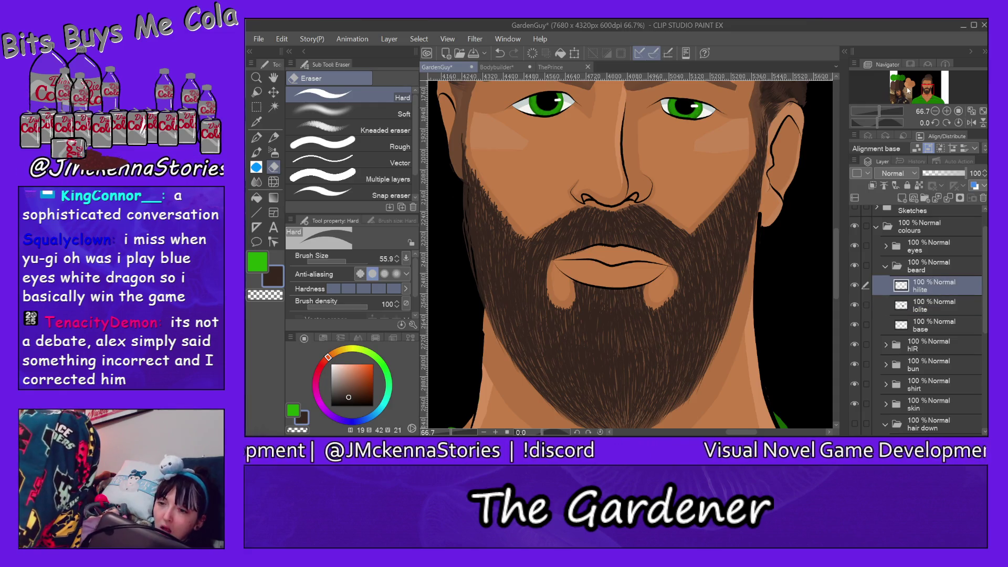
# - Check the reference photo in the Navigator, recentre on the beard, and switch to the For effect line pen
pyautogui.click(887, 99)
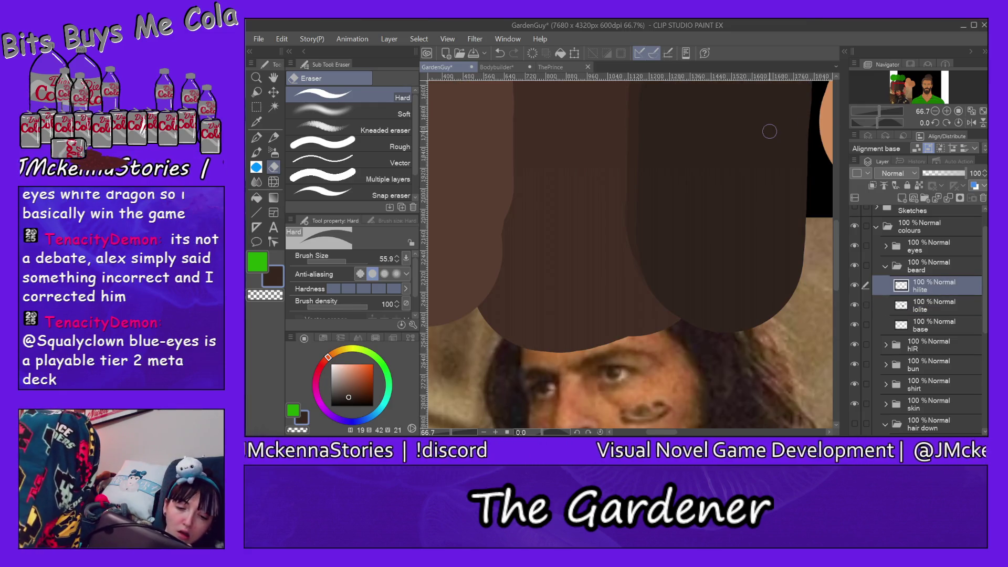
pyautogui.click(929, 89)
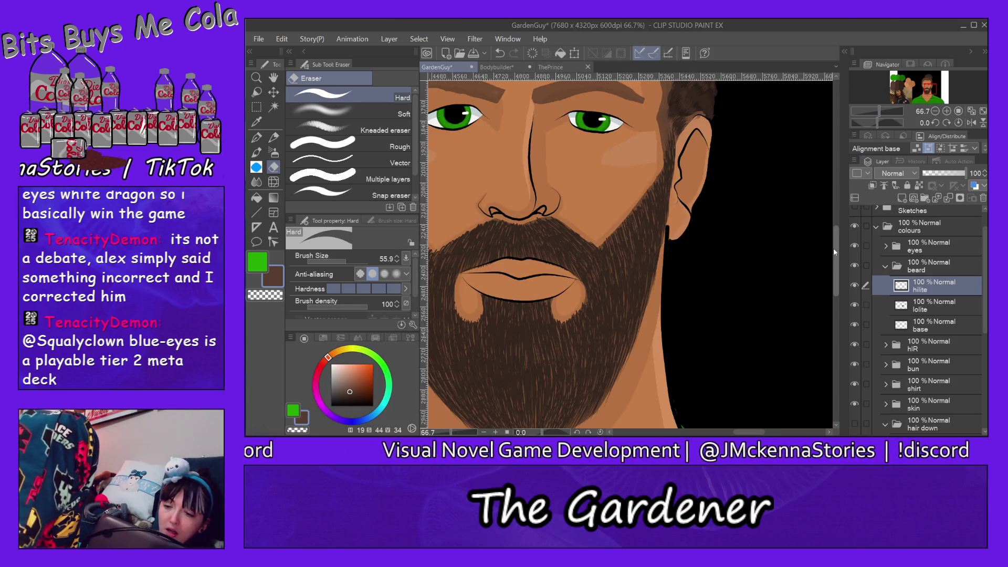
pyautogui.scroll(-2, 833, 256)
pyautogui.moveTo(754, 433); pyautogui.dragTo(741, 420)
pyautogui.click(256, 136)
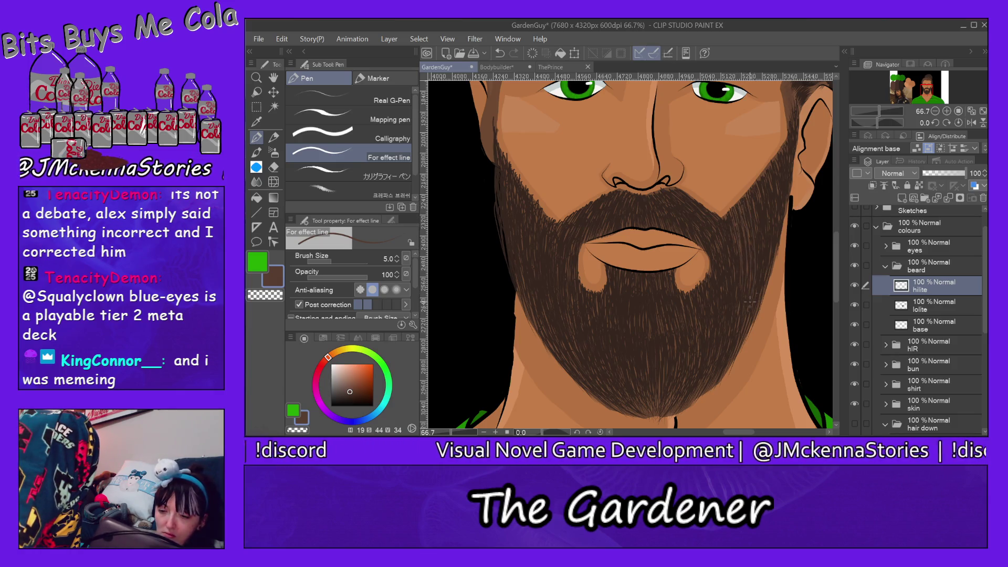
# - Draw about fourteen thin light hair strands down the beard's right side, high to low
pyautogui.moveTo(769, 257); pyautogui.dragTo(776, 177)
pyautogui.moveTo(775, 231); pyautogui.dragTo(791, 129)
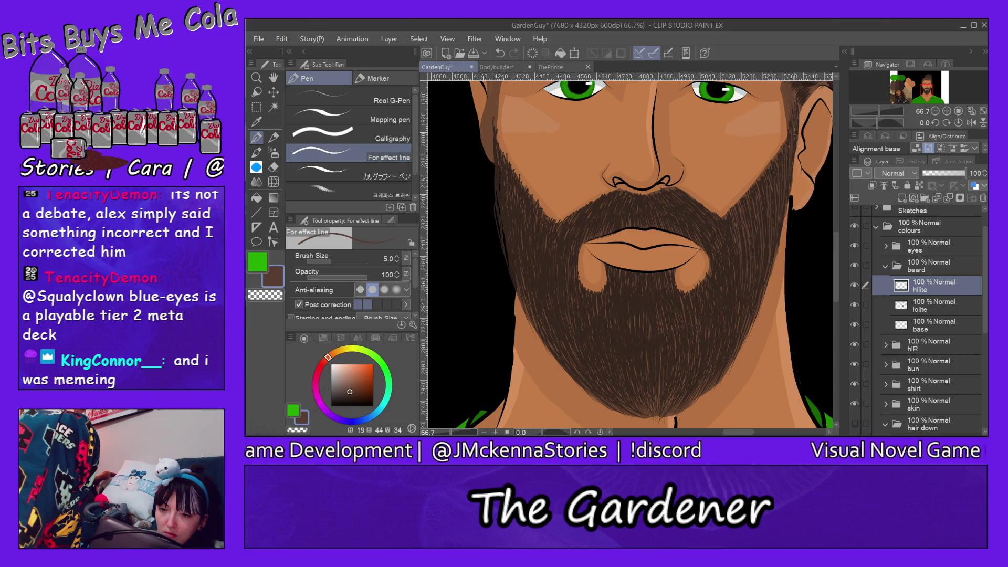
pyautogui.moveTo(776, 194); pyautogui.dragTo(773, 158)
pyautogui.moveTo(765, 219); pyautogui.dragTo(755, 195)
pyautogui.moveTo(744, 273)
pyautogui.mouseDown()
pyautogui.moveTo(741, 226)
pyautogui.moveTo(733, 249)
pyautogui.mouseUp()
pyautogui.moveTo(736, 316); pyautogui.dragTo(734, 289)
pyautogui.moveTo(741, 332); pyautogui.dragTo(740, 313)
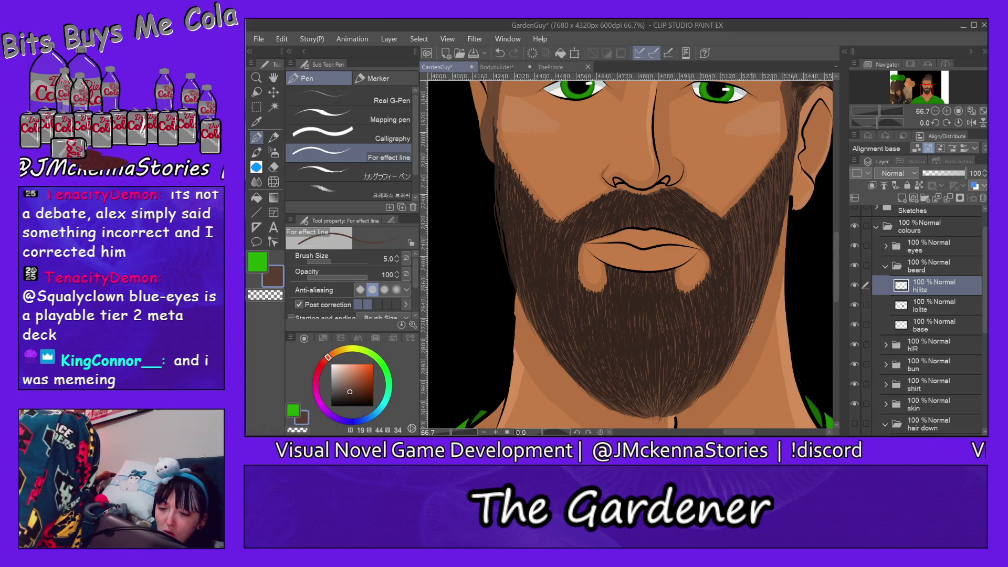
pyautogui.moveTo(760, 271); pyautogui.dragTo(757, 251)
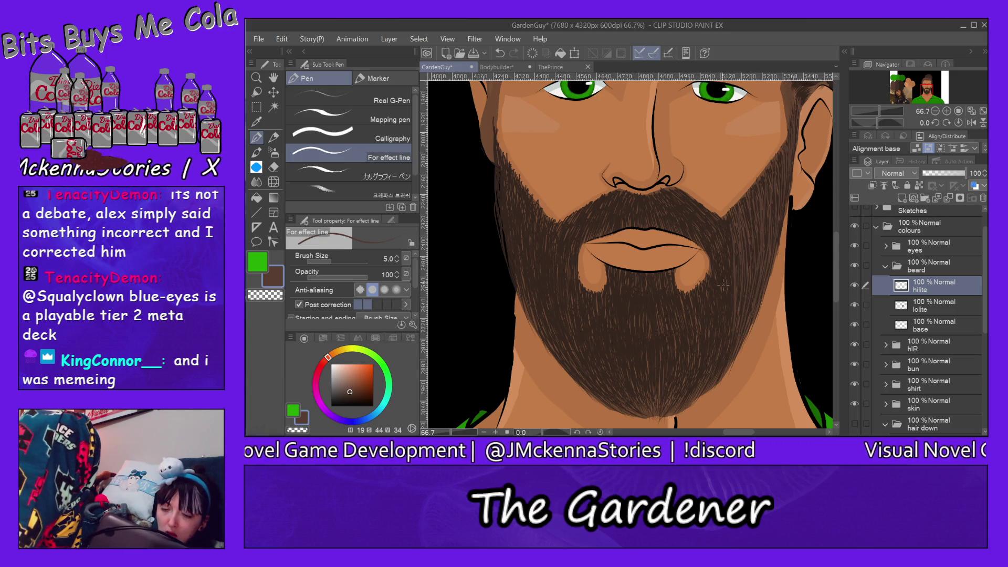
pyautogui.moveTo(710, 283); pyautogui.dragTo(713, 246)
pyautogui.moveTo(721, 326); pyautogui.dragTo(724, 244)
pyautogui.moveTo(732, 283); pyautogui.dragTo(725, 240)
pyautogui.moveTo(729, 319); pyautogui.dragTo(732, 249)
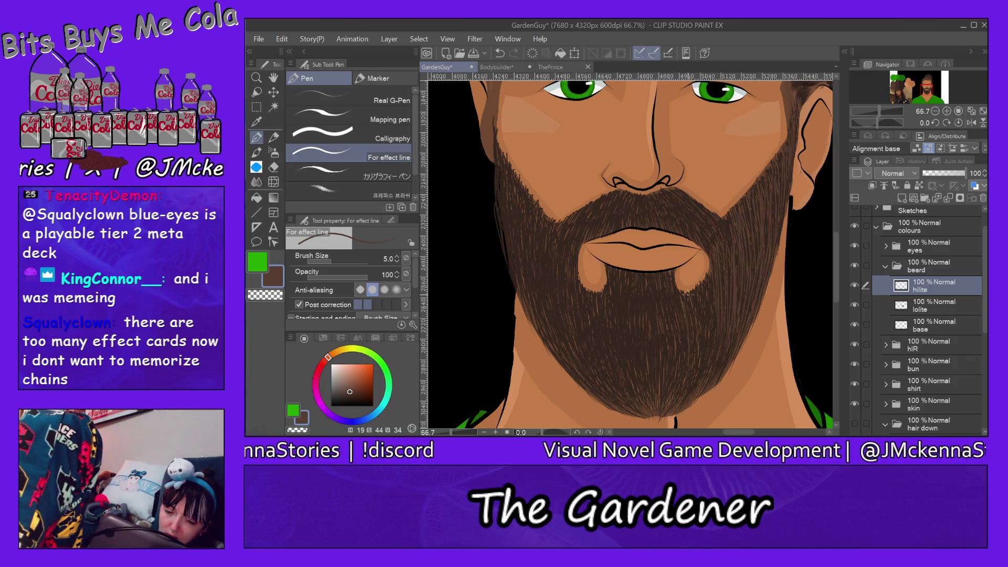
pyautogui.moveTo(695, 345); pyautogui.dragTo(694, 293)
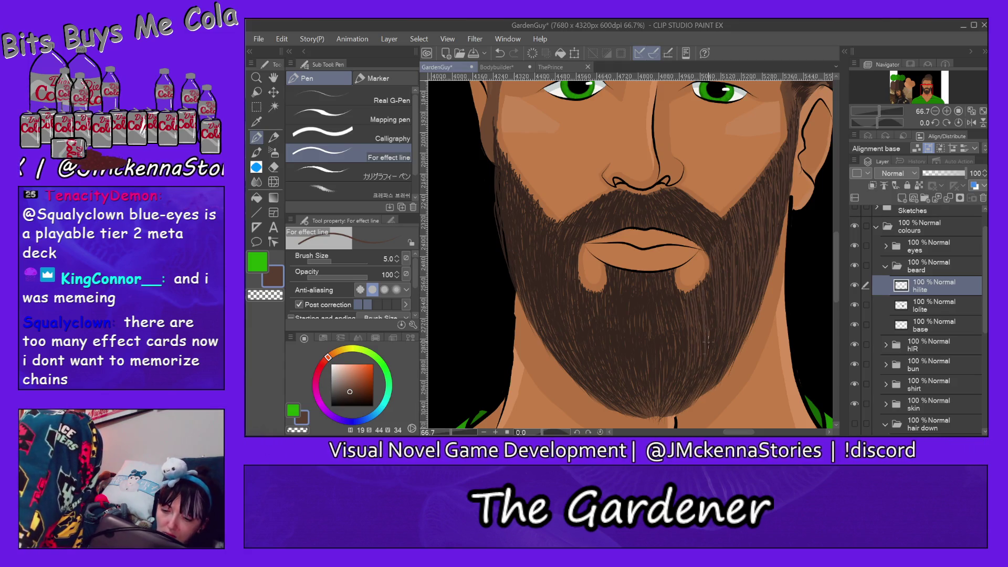
pyautogui.moveTo(713, 349)
pyautogui.mouseDown()
pyautogui.moveTo(710, 296)
pyautogui.moveTo(716, 335)
pyautogui.mouseUp()
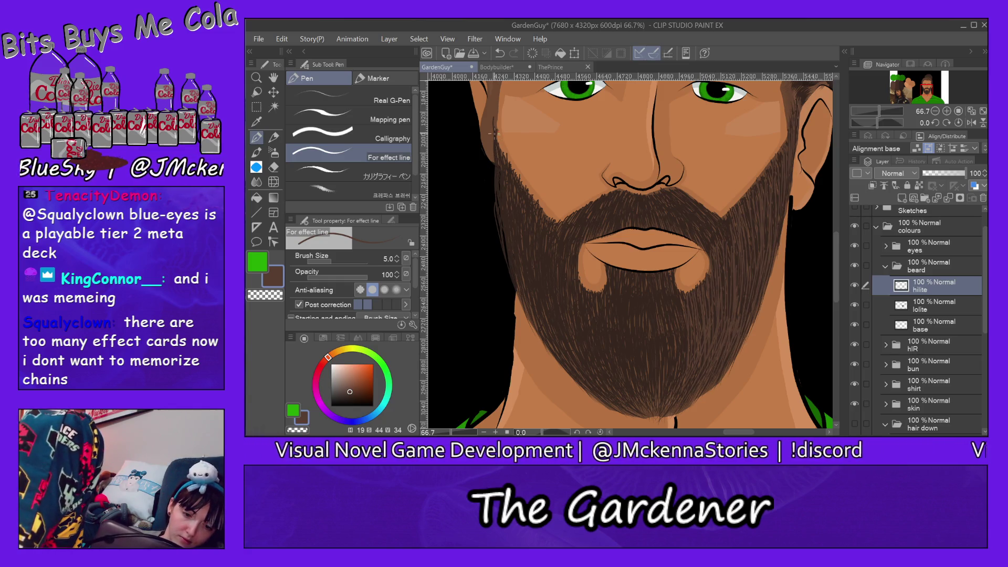
# - Add thin light highlight strokes along the beard's left edge
pyautogui.moveTo(498, 162); pyautogui.dragTo(507, 263)
pyautogui.moveTo(506, 165)
pyautogui.mouseDown()
pyautogui.moveTo(504, 230)
pyautogui.moveTo(501, 197)
pyautogui.mouseUp()
pyautogui.moveTo(505, 214); pyautogui.dragTo(506, 233)
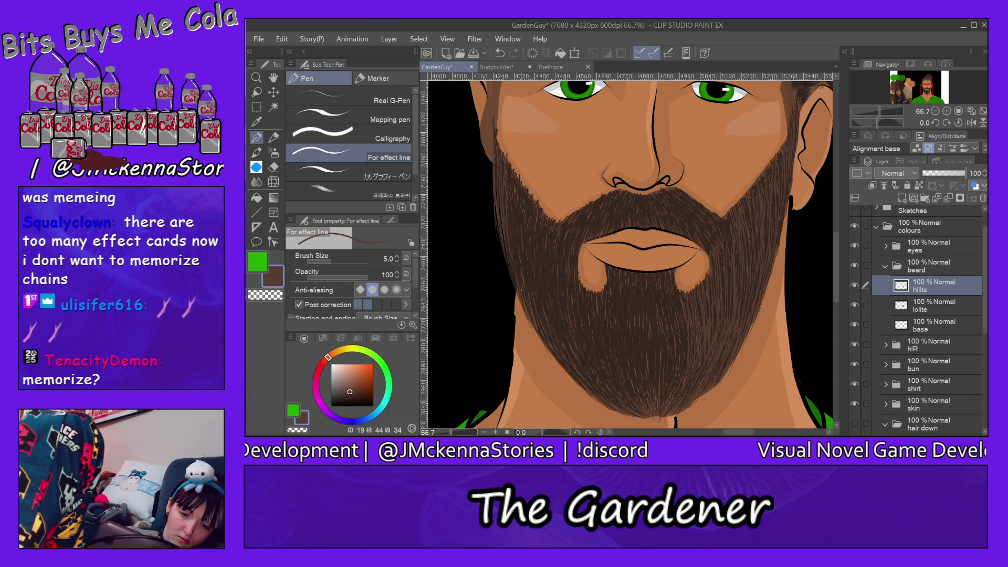
pyautogui.moveTo(509, 196)
pyautogui.mouseDown()
pyautogui.moveTo(516, 261)
pyautogui.moveTo(520, 198)
pyautogui.mouseUp()
pyautogui.moveTo(518, 225); pyautogui.dragTo(519, 252)
pyautogui.moveTo(518, 207); pyautogui.dragTo(531, 282)
pyautogui.moveTo(523, 189); pyautogui.dragTo(524, 205)
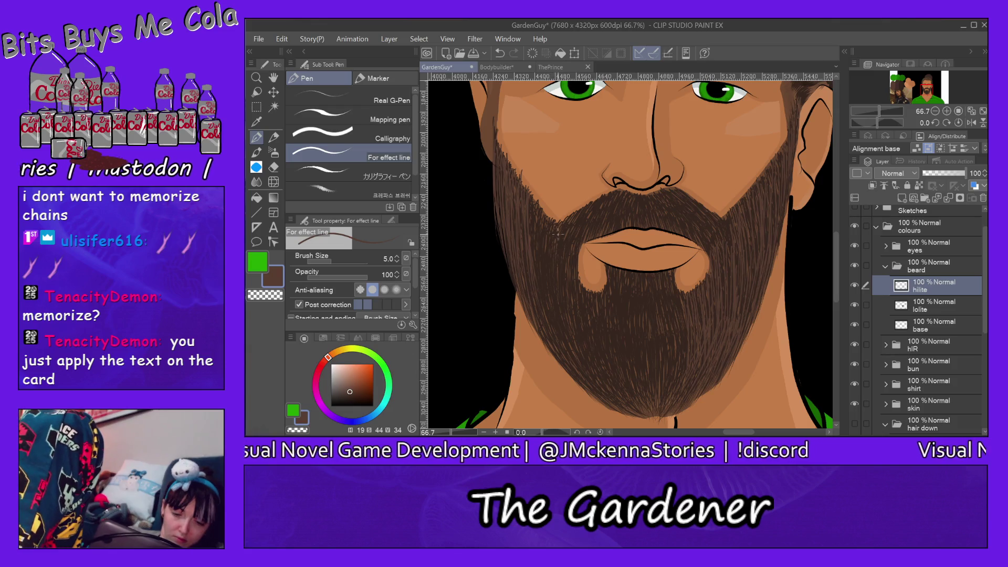
pyautogui.moveTo(558, 241); pyautogui.dragTo(550, 285)
pyautogui.moveTo(546, 226); pyautogui.dragTo(543, 288)
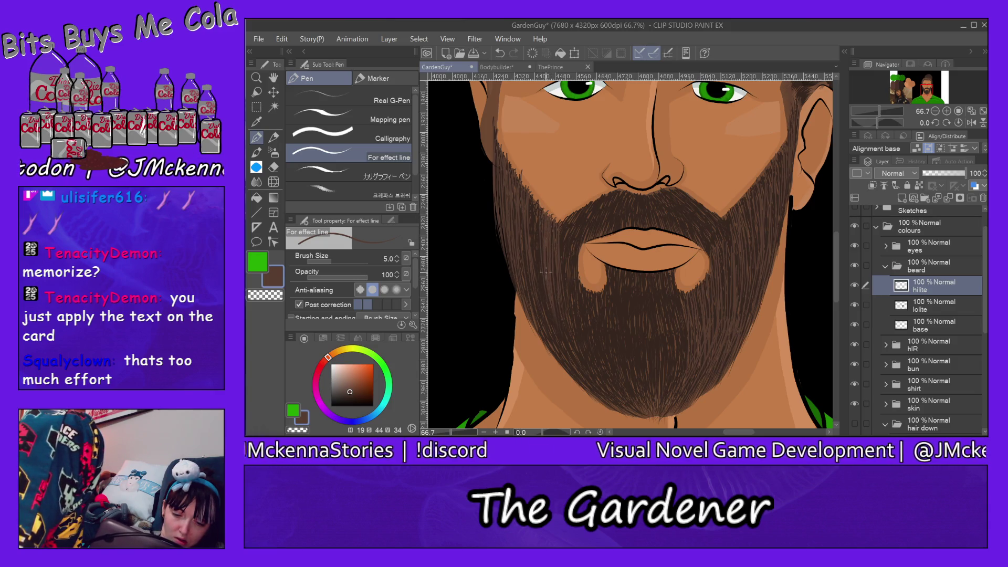
pyautogui.moveTo(538, 226); pyautogui.dragTo(539, 249)
pyautogui.moveTo(534, 205); pyautogui.dragTo(533, 226)
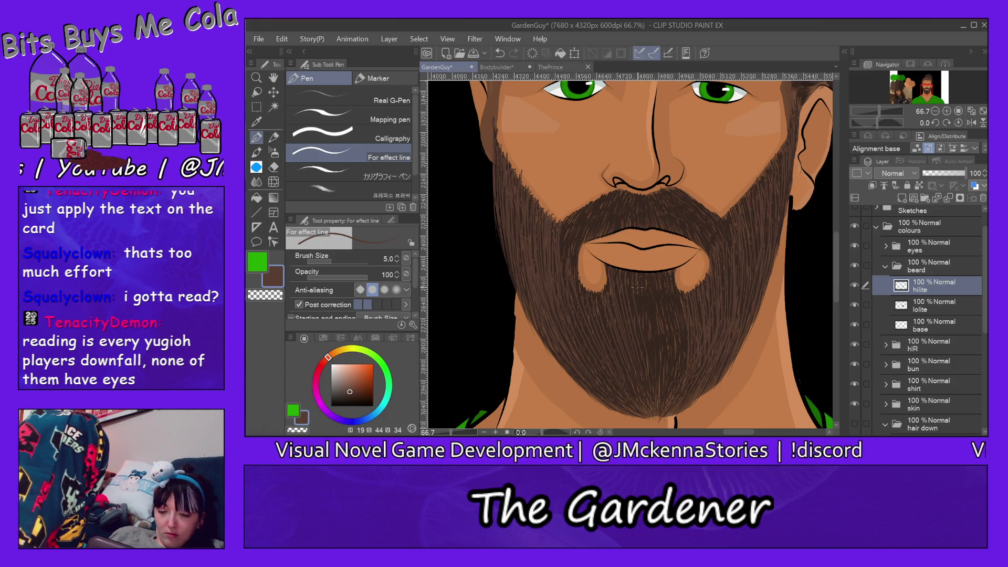
# - Draw about ten light hair strands below the lower lip and down the chin, then select the Eraser
pyautogui.moveTo(640, 288); pyautogui.dragTo(642, 312)
pyautogui.moveTo(649, 323); pyautogui.dragTo(653, 361)
pyautogui.moveTo(643, 286); pyautogui.dragTo(653, 334)
pyautogui.moveTo(672, 293); pyautogui.dragTo(673, 312)
pyautogui.moveTo(677, 337); pyautogui.dragTo(678, 359)
pyautogui.moveTo(667, 286); pyautogui.dragTo(669, 309)
pyautogui.moveTo(669, 313); pyautogui.dragTo(677, 357)
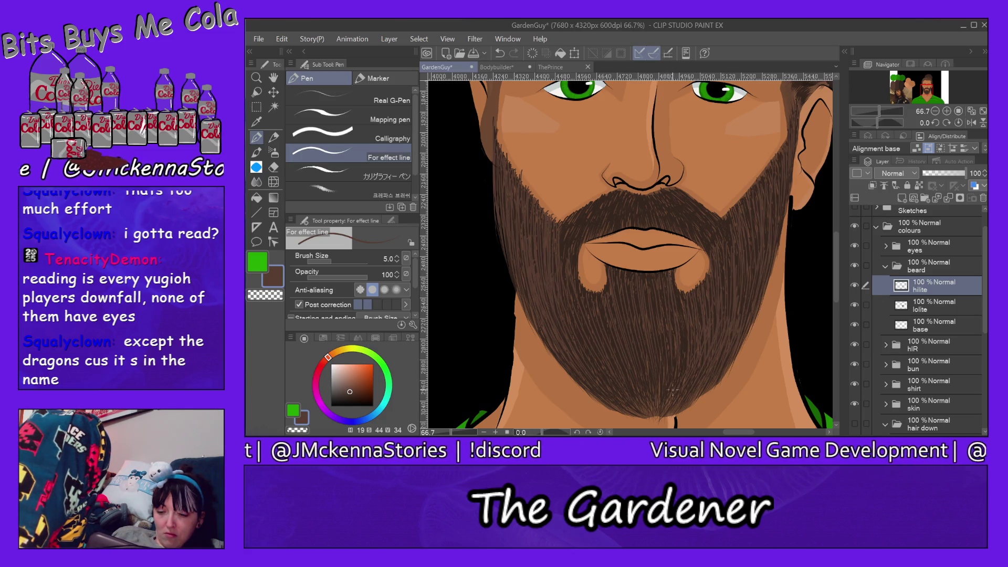
pyautogui.moveTo(685, 316); pyautogui.dragTo(684, 346)
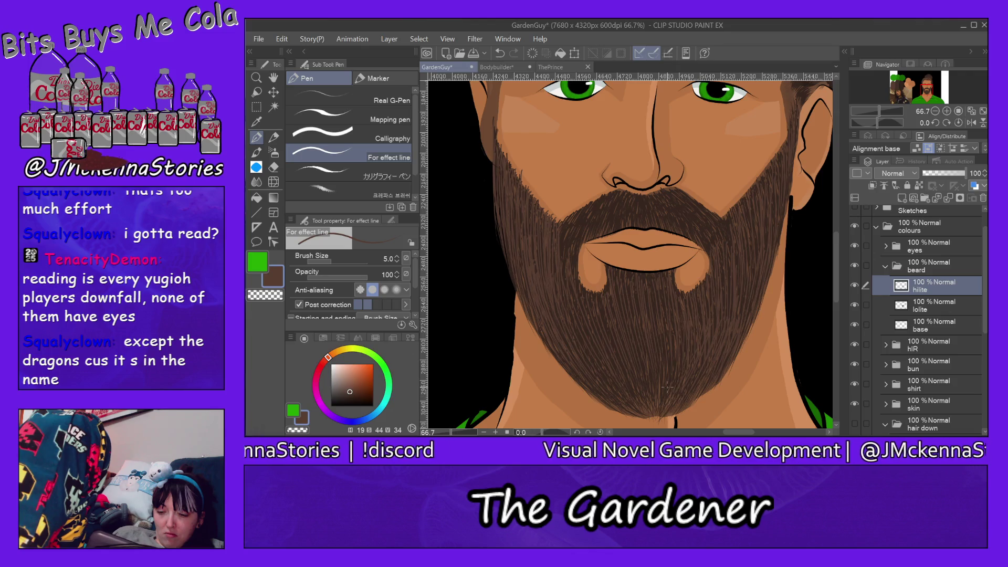
pyautogui.moveTo(648, 301); pyautogui.dragTo(648, 320)
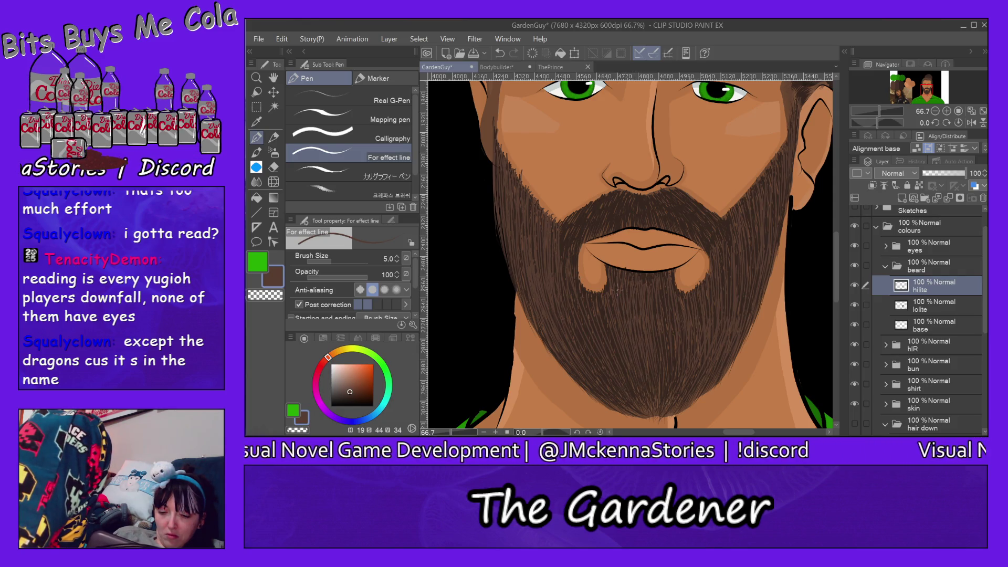
pyautogui.moveTo(606, 305); pyautogui.dragTo(602, 332)
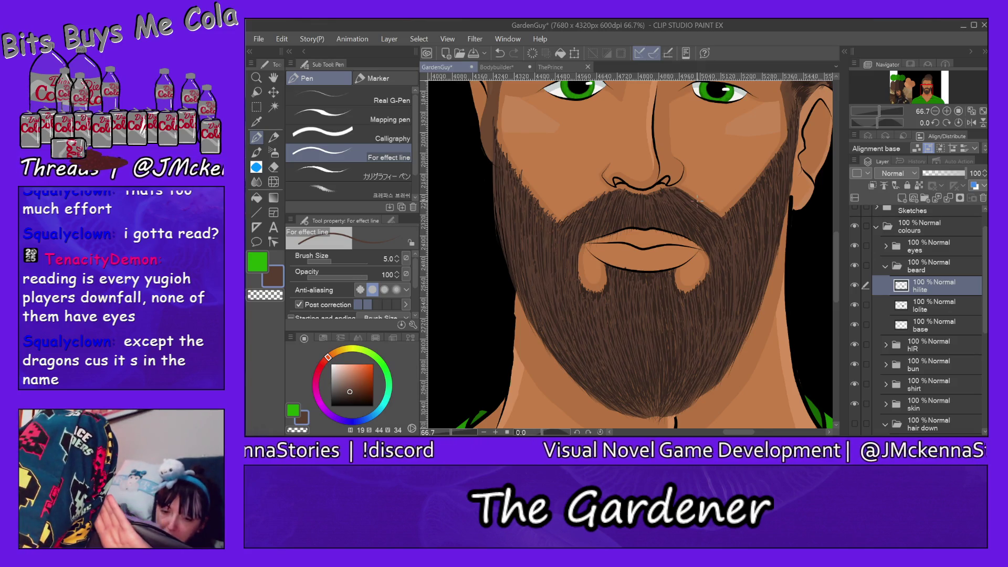
pyautogui.click(273, 168)
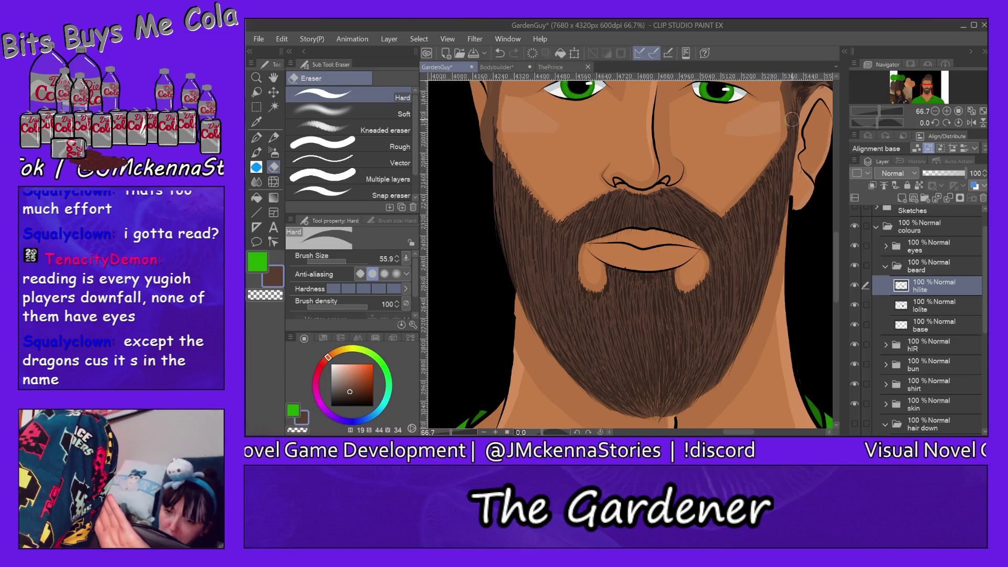
# - Lower the hilite layer's opacity to 71% and the lolite layer's opacity to 88%
pyautogui.click(953, 173)
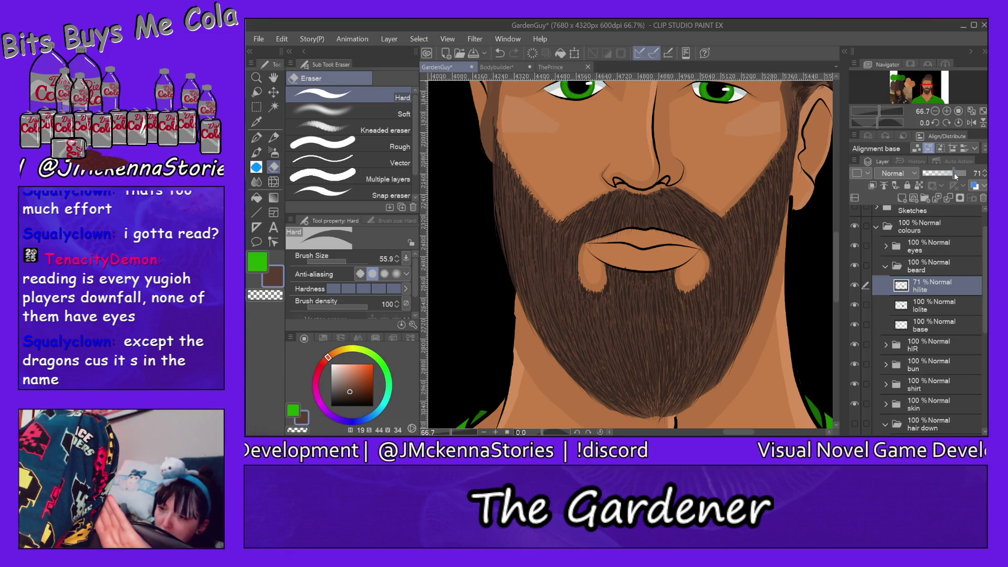
pyautogui.click(930, 308)
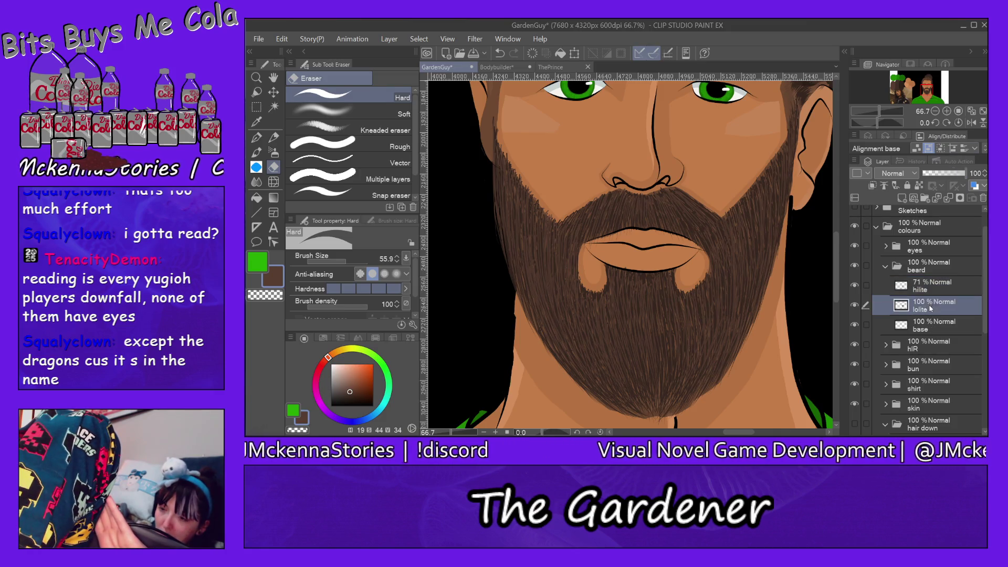
pyautogui.click(957, 173)
pyautogui.click(961, 173)
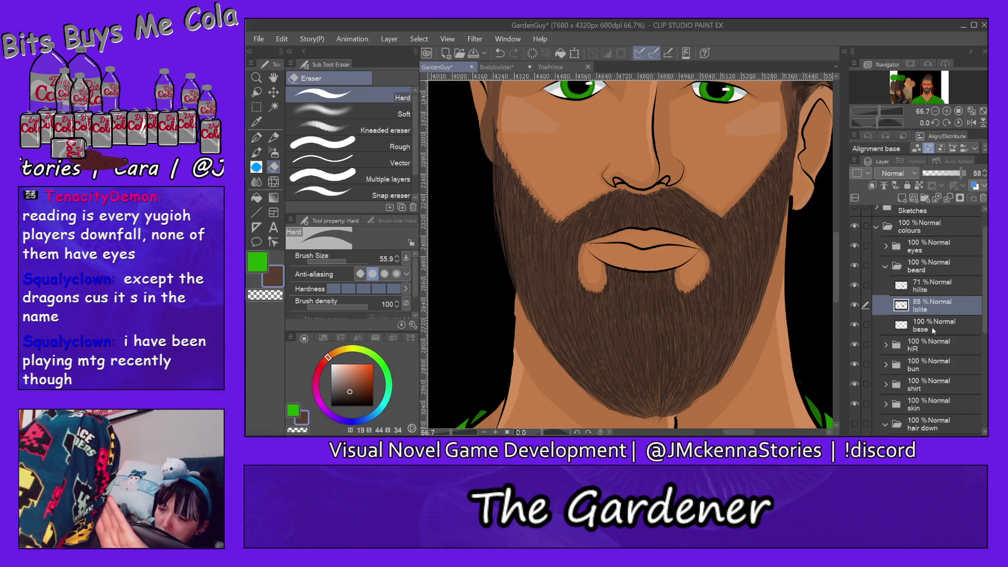
# - On the beard base layer, sample the beard's brown, then choose the darker brown reference swatch
pyautogui.click(930, 326)
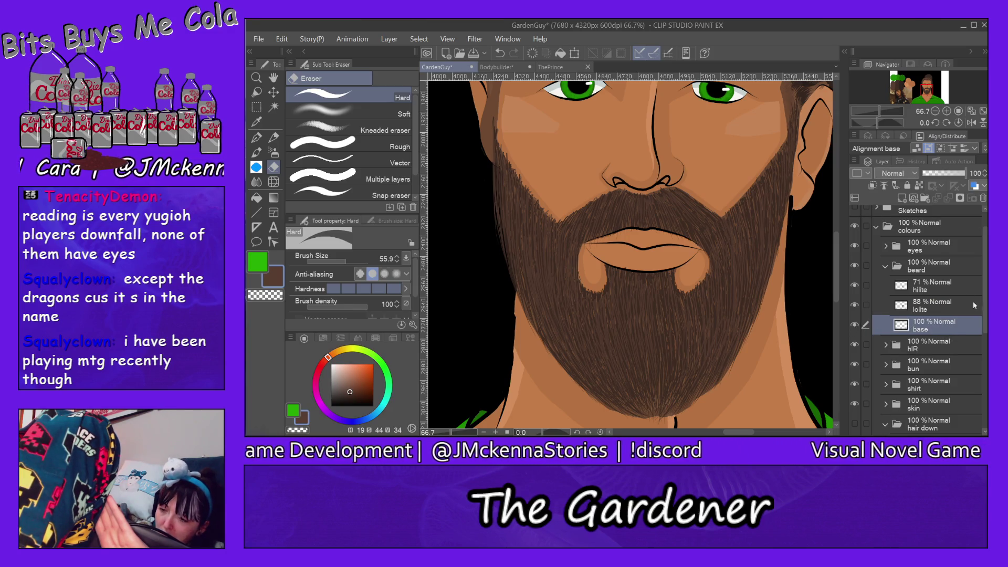
pyautogui.scroll(-2, 985, 304)
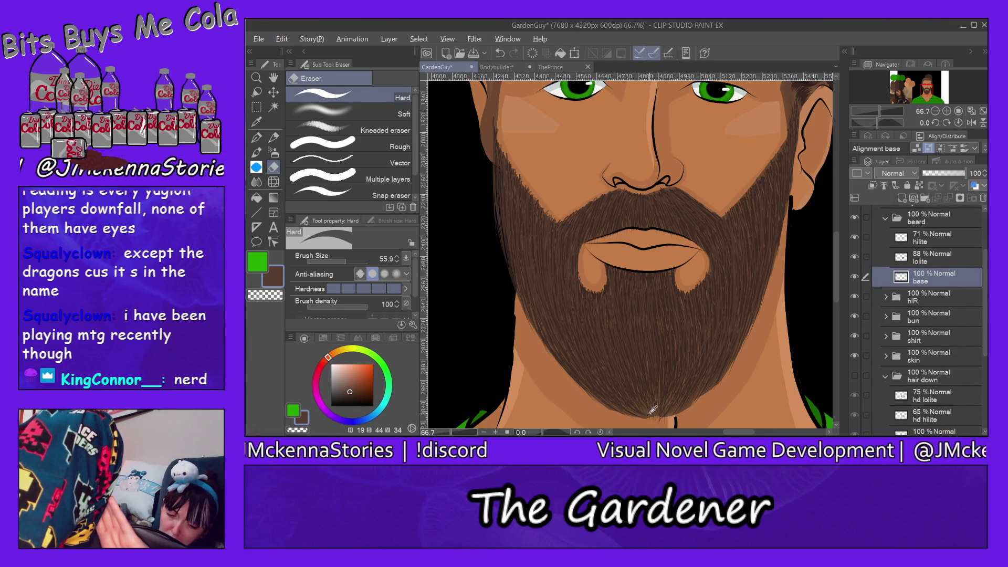
pyautogui.keyDown('alt'); pyautogui.click(651, 410); pyautogui.keyUp('alt')
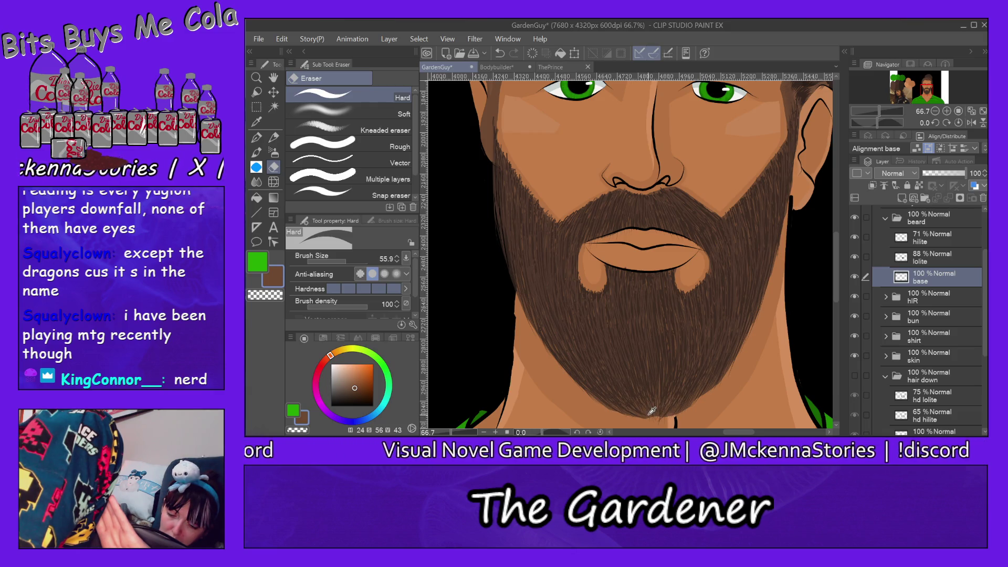
pyautogui.keyDown('alt'); pyautogui.click(653, 411); pyautogui.keyUp('alt')
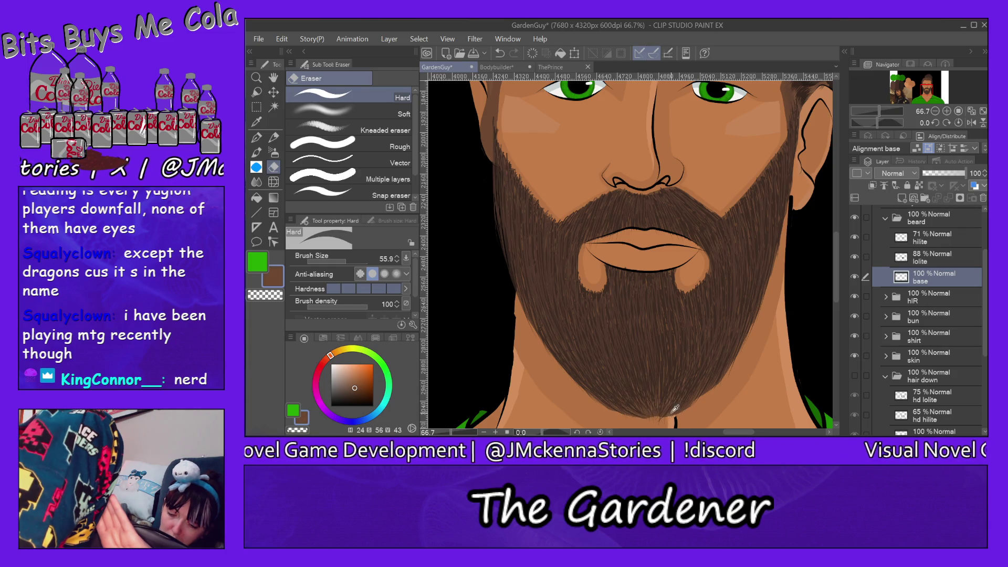
pyautogui.keyDown('alt'); pyautogui.click(674, 409); pyautogui.keyUp('alt')
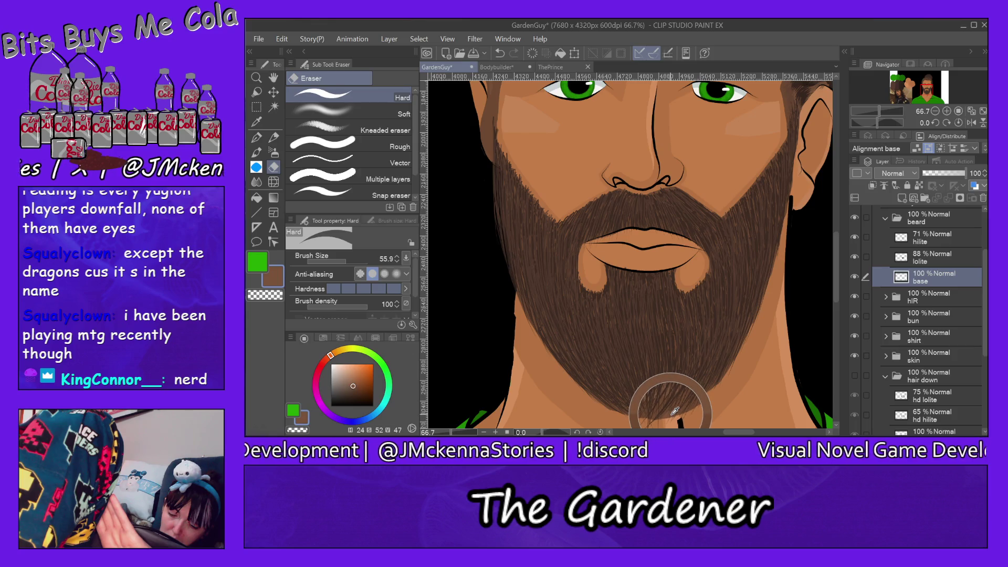
pyautogui.keyDown('alt'); pyautogui.click(685, 211); pyautogui.keyUp('alt')
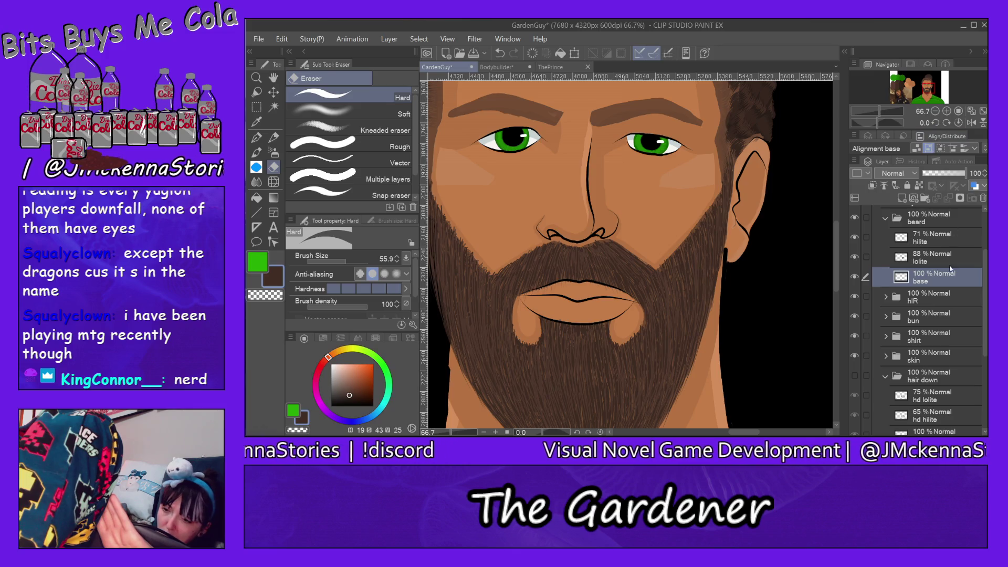
# - Show the 'hair down' folder, collapse it and 'references', then expand 'hIR' and select 'hair base'
pyautogui.scroll(-2, 935, 407)
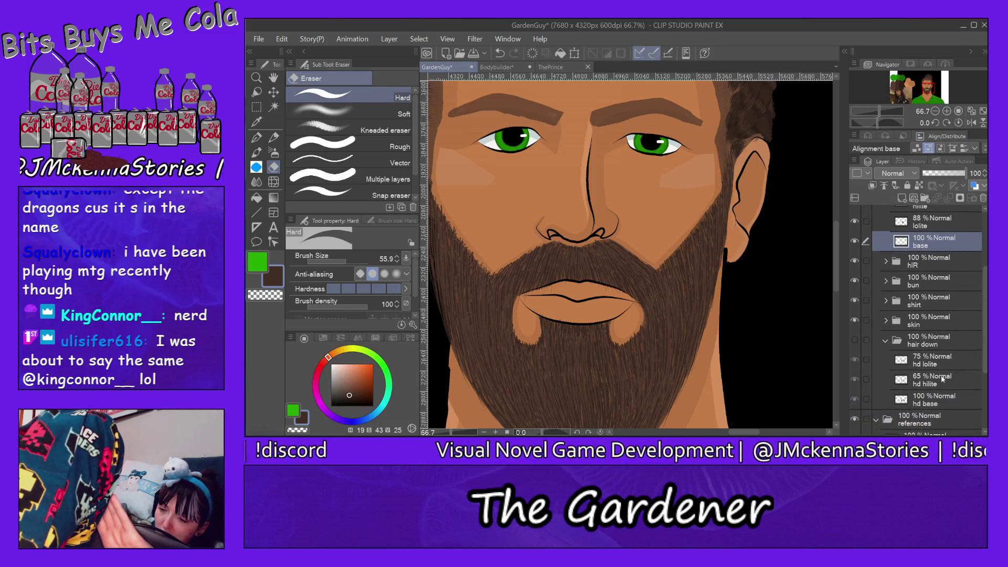
pyautogui.click(935, 404)
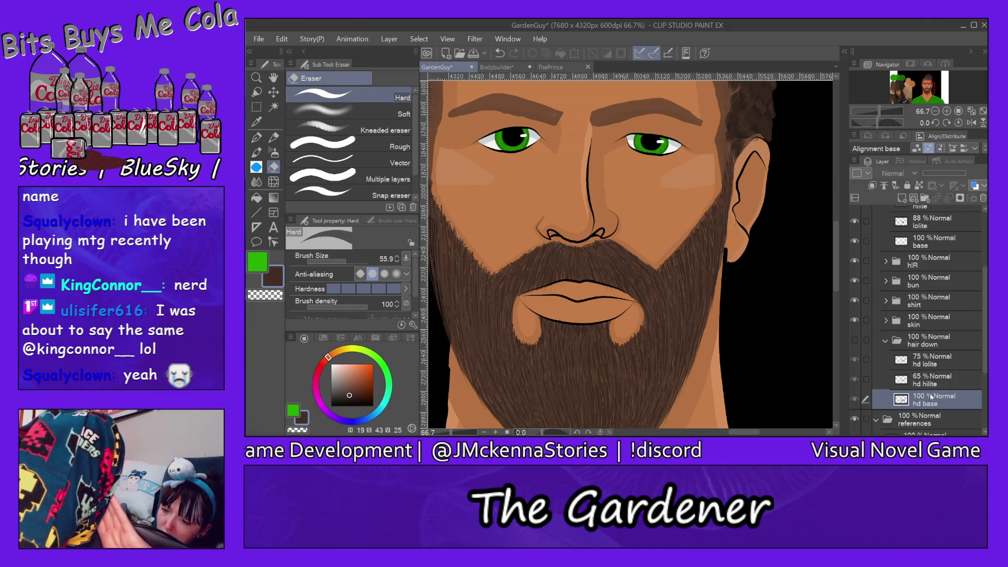
pyautogui.click(855, 340)
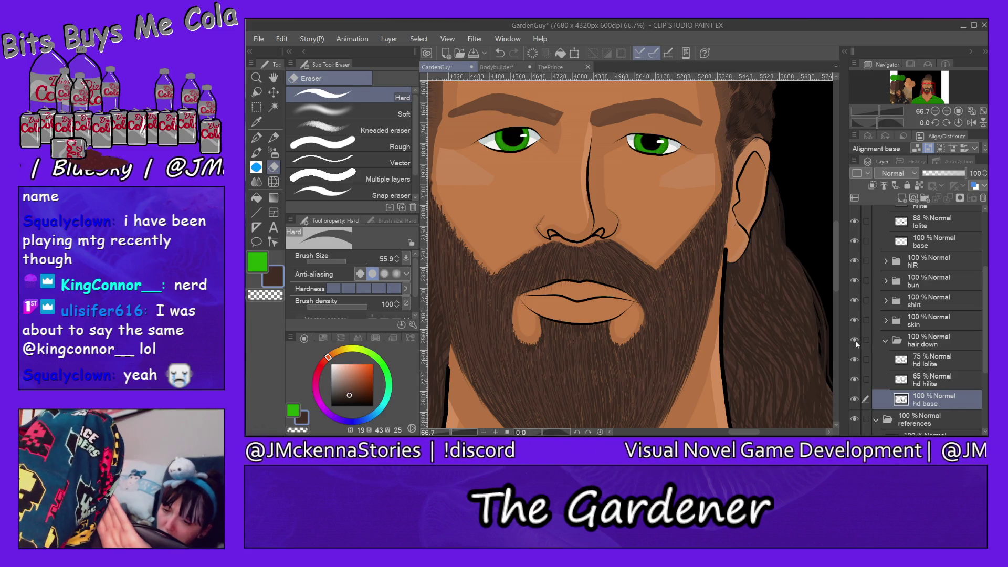
pyautogui.click(882, 343)
pyautogui.click(884, 342)
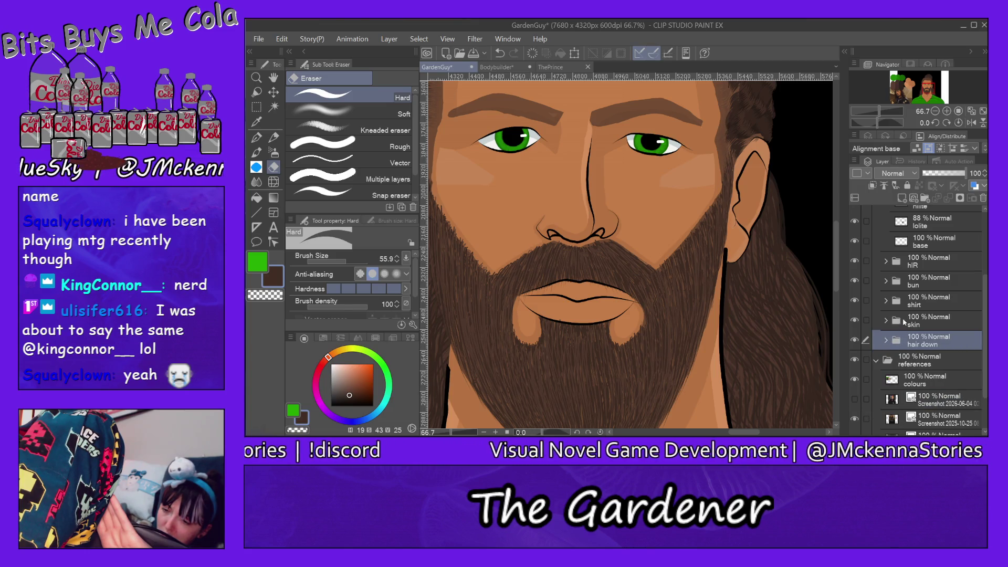
pyautogui.click(876, 359)
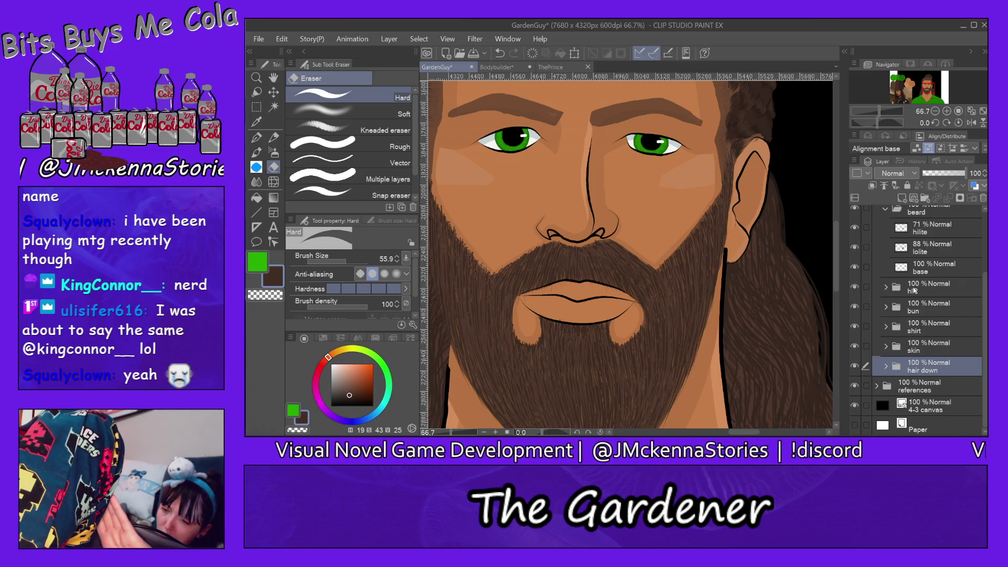
pyautogui.click(885, 287)
pyautogui.click(935, 351)
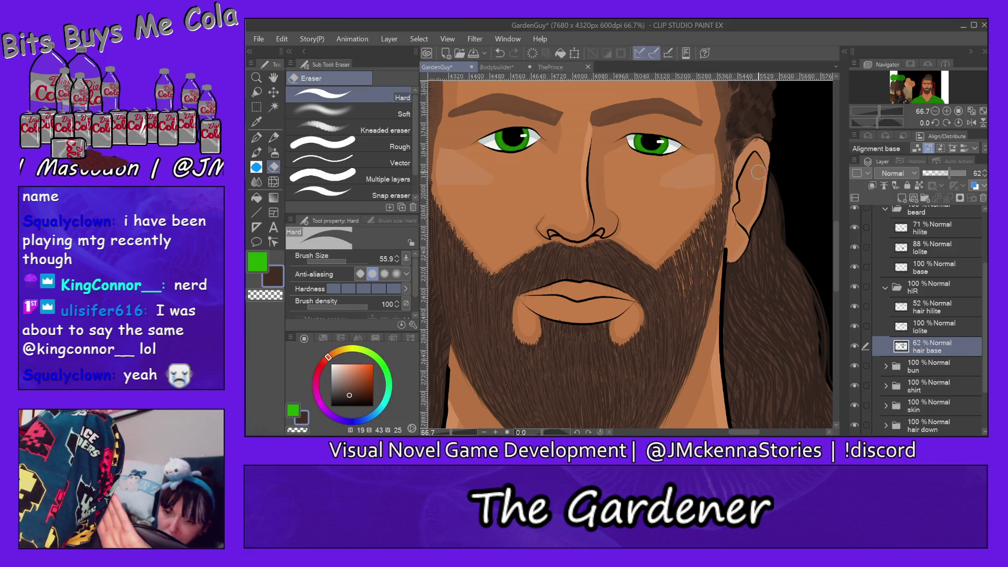
# - Trial-erase hair along the face edge near the ear, then undo the erasing
pyautogui.moveTo(834, 233); pyautogui.dragTo(838, 208)
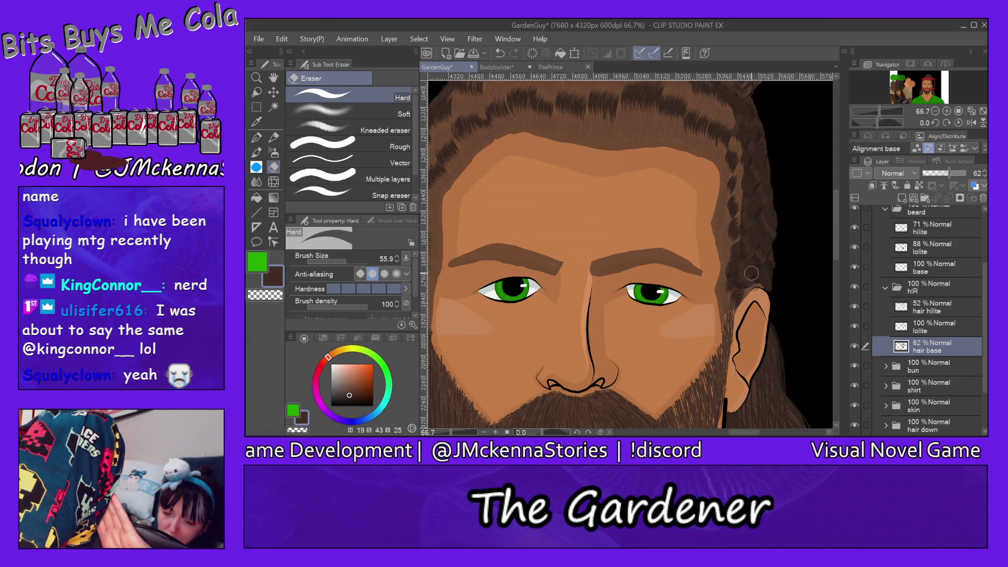
pyautogui.moveTo(720, 336); pyautogui.dragTo(720, 304)
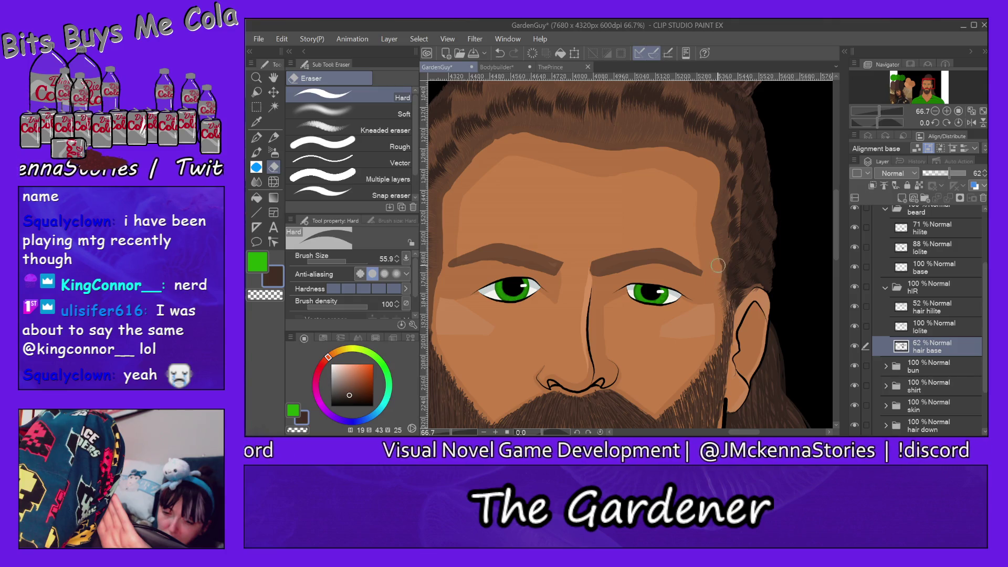
pyautogui.moveTo(717, 260)
pyautogui.mouseDown()
pyautogui.moveTo(717, 178)
pyautogui.moveTo(713, 227)
pyautogui.mouseUp()
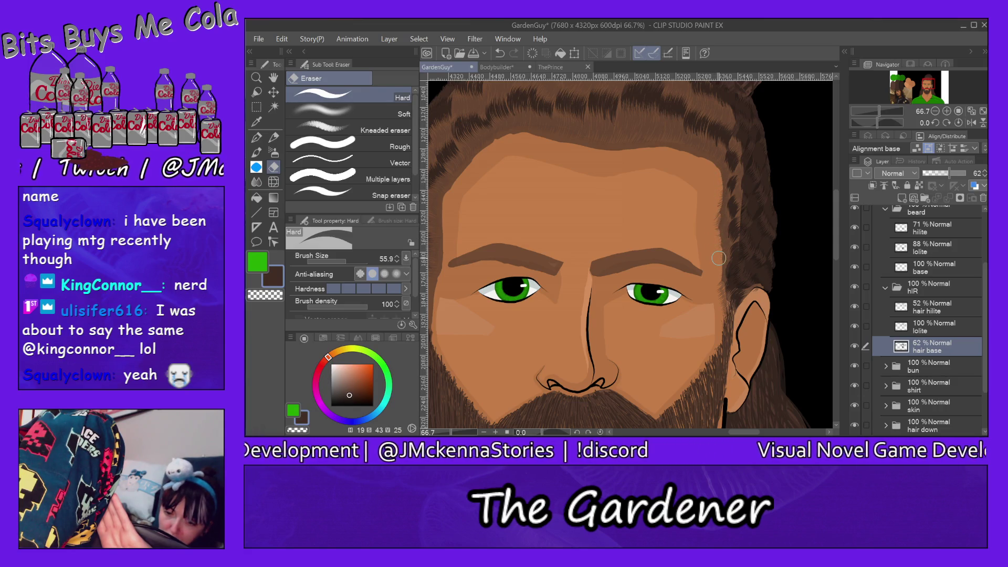
pyautogui.hotkey('ctrl', 'z')
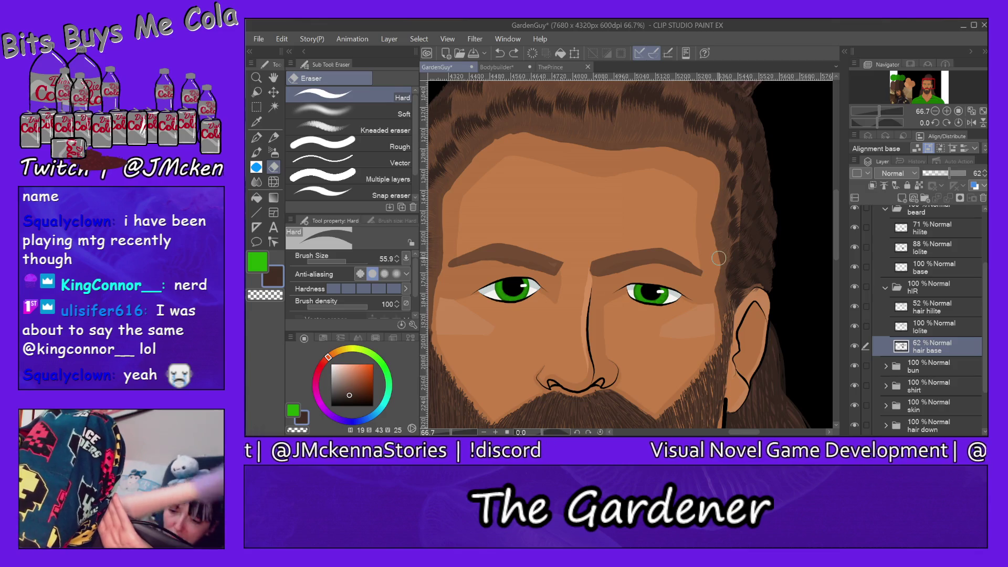
# - Move the view down toward the beard and enlarge the eraser to size 242.8
pyautogui.moveTo(835, 218); pyautogui.dragTo(835, 243)
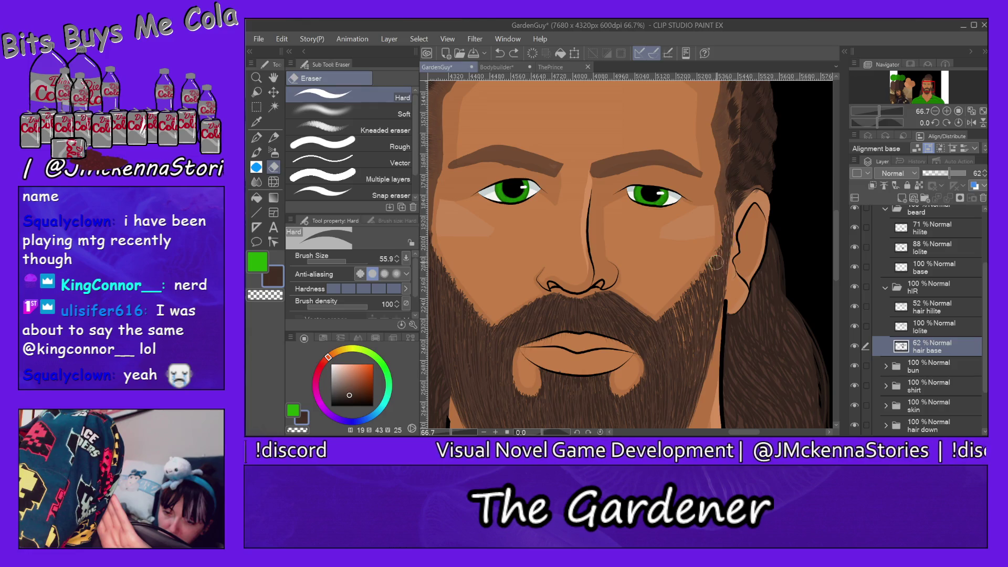
pyautogui.moveTo(833, 226); pyautogui.dragTo(835, 261)
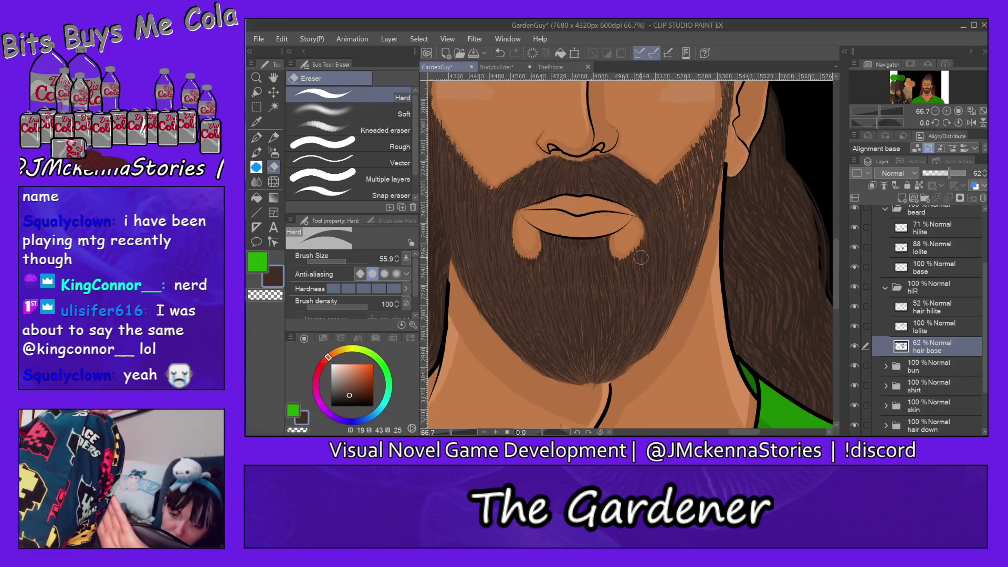
pyautogui.click(354, 262)
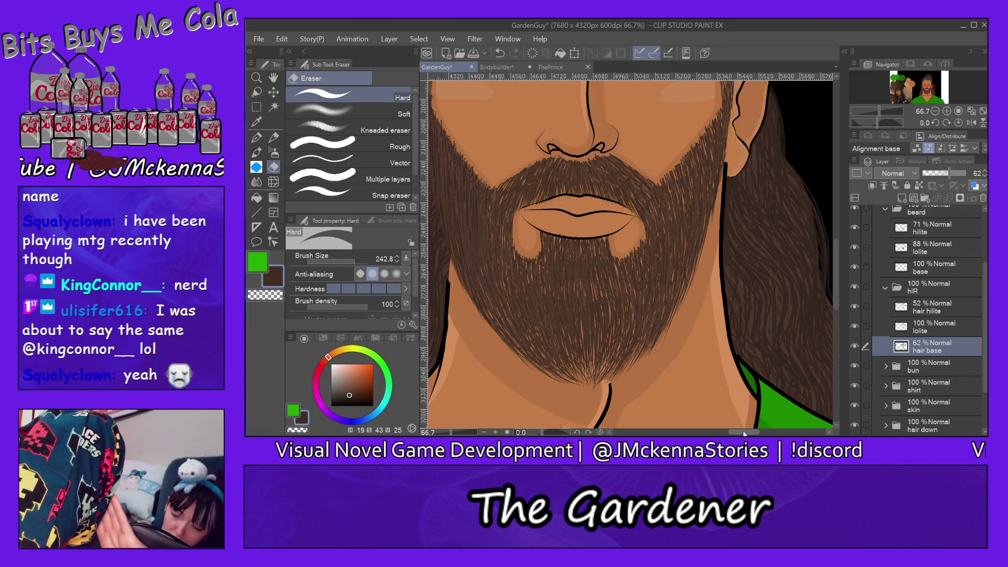
pyautogui.hscroll(-5, 599, 254)
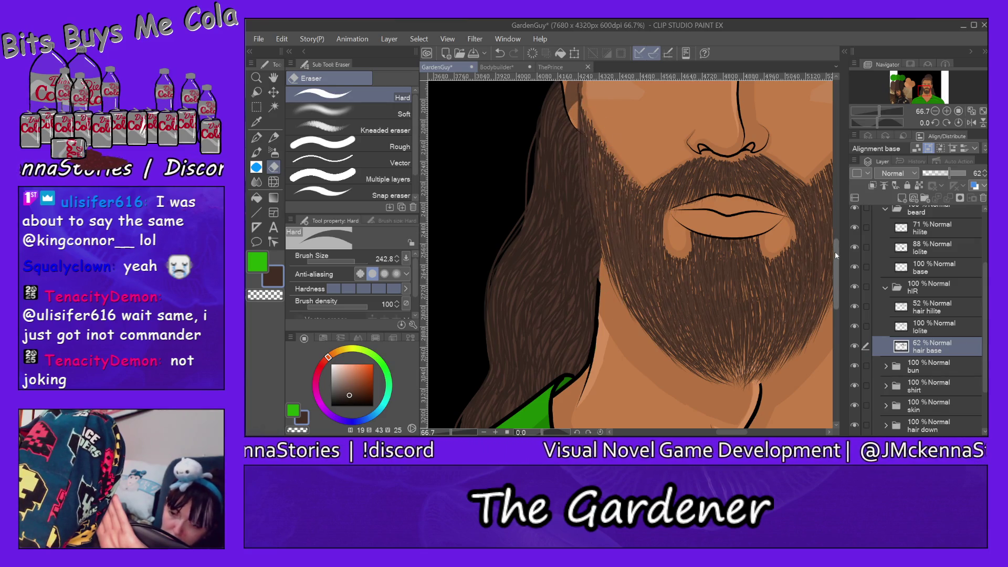
# - Pan to the beard and switch to the Milli pen at brush size 11.3
pyautogui.scroll(2, 834, 239)
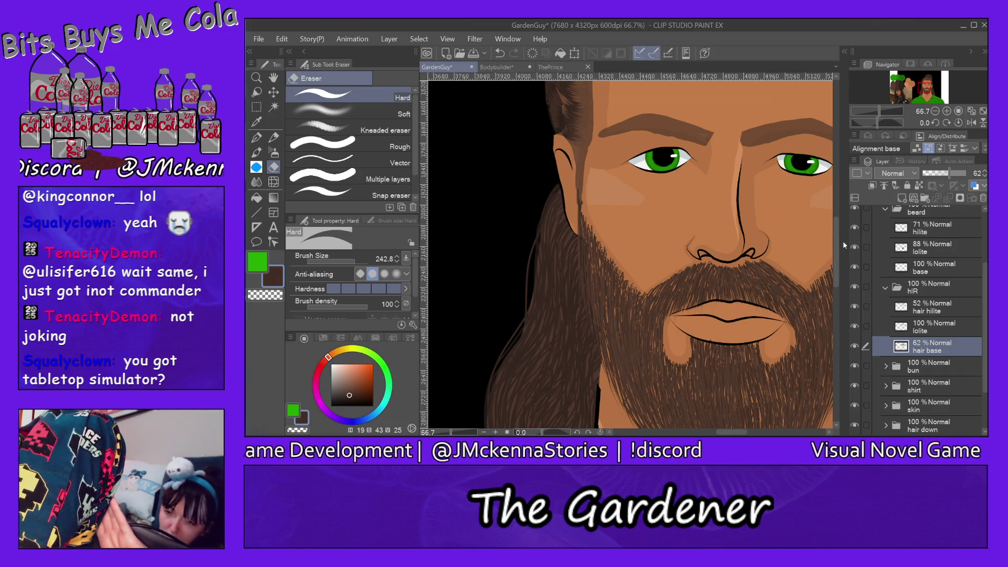
pyautogui.moveTo(838, 236); pyautogui.dragTo(837, 269)
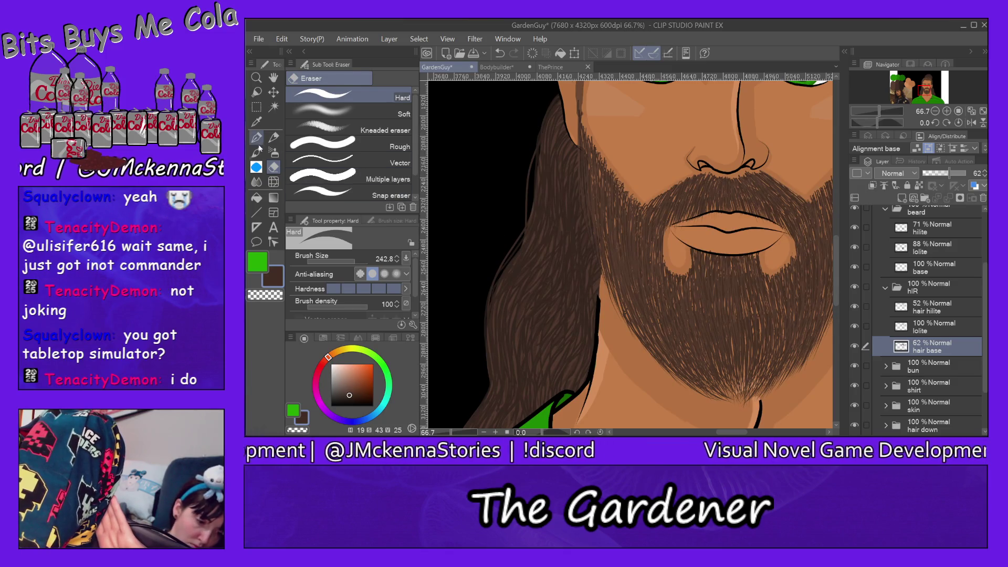
pyautogui.click(273, 137)
pyautogui.click(378, 78)
pyautogui.press('p')
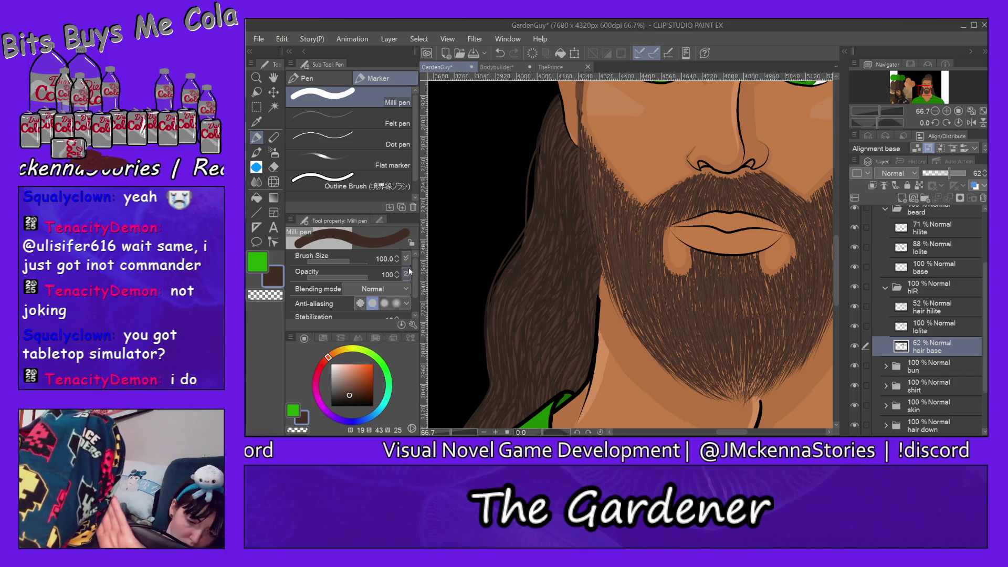
pyautogui.click(336, 261)
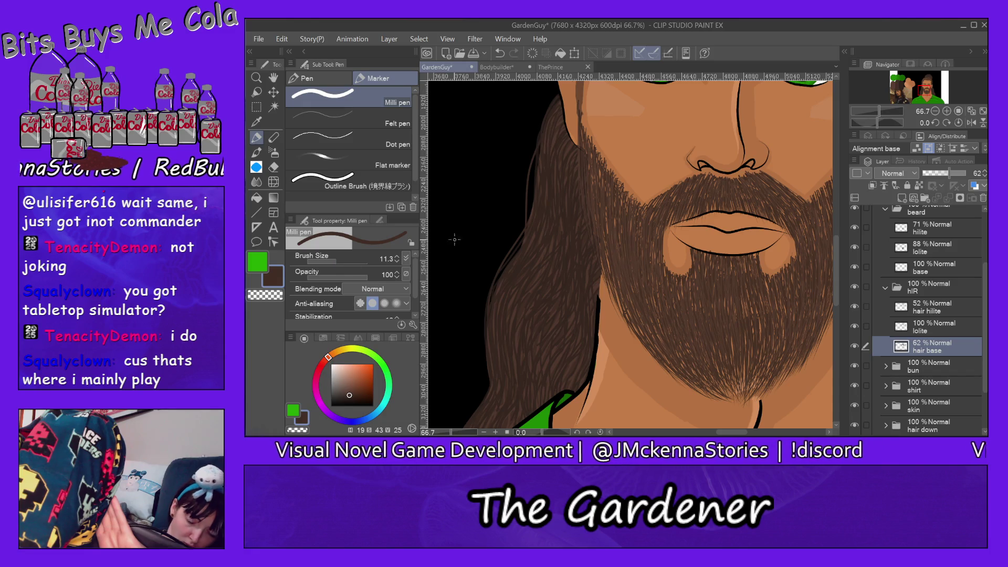
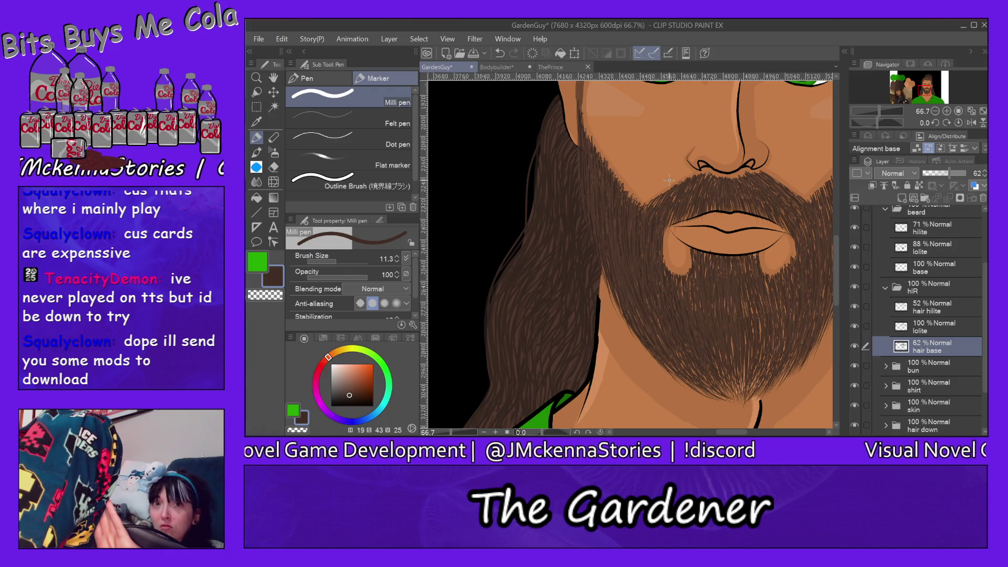
# - Draw fine dark hair strands over the lower beard, chin tip and beard's right side on hair base
pyautogui.scroll(-2, 761, 322)
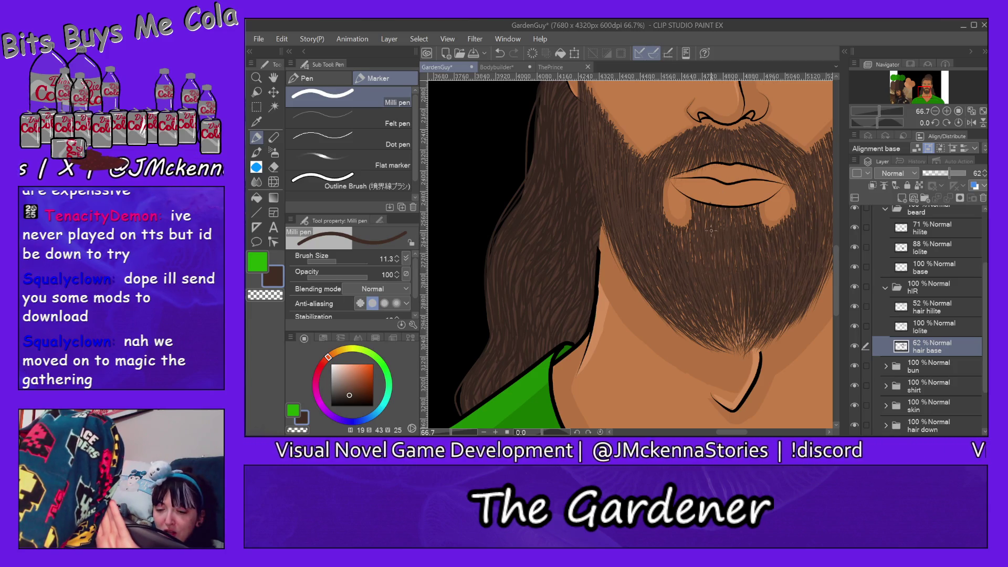
pyautogui.moveTo(735, 321); pyautogui.dragTo(729, 292)
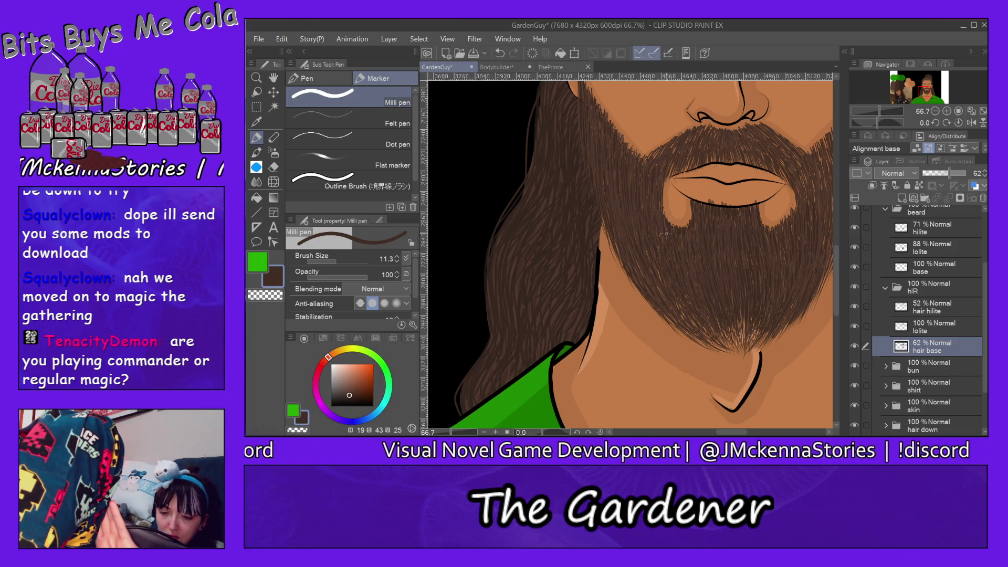
pyautogui.moveTo(669, 309); pyautogui.dragTo(720, 352)
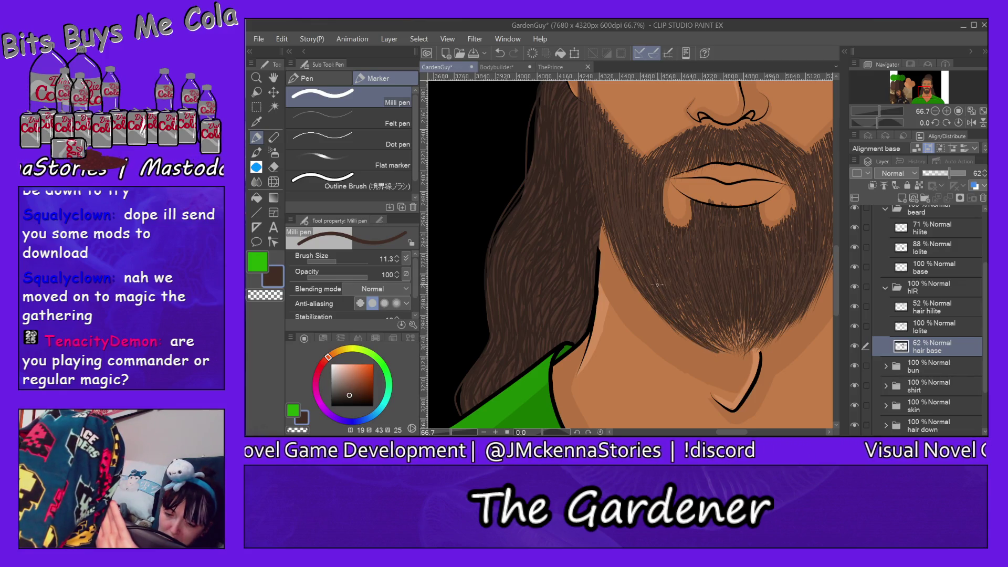
pyautogui.moveTo(685, 307); pyautogui.dragTo(720, 346)
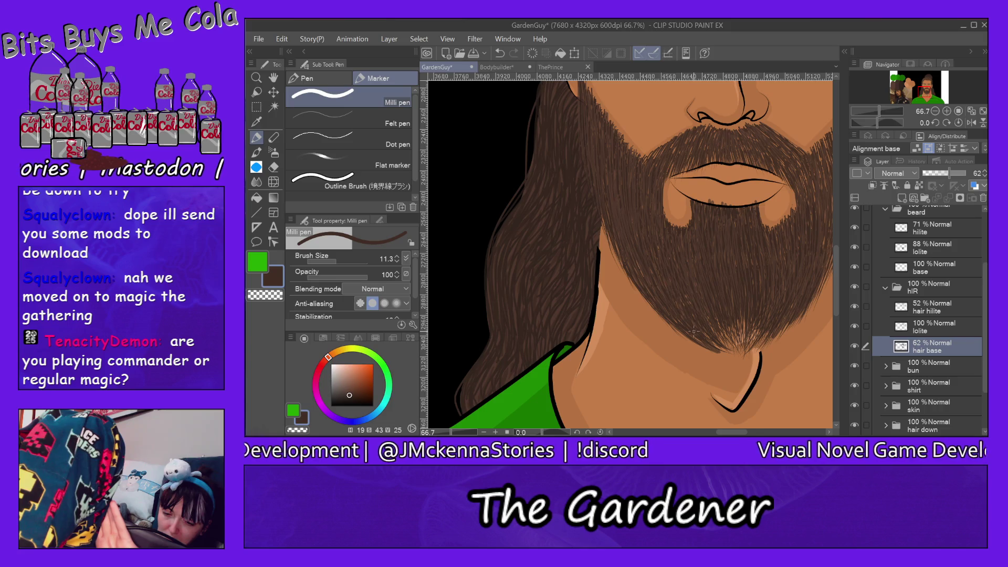
pyautogui.moveTo(698, 312); pyautogui.dragTo(737, 347)
pyautogui.moveTo(739, 312)
pyautogui.mouseDown()
pyautogui.moveTo(741, 343)
pyautogui.moveTo(751, 354)
pyautogui.moveTo(764, 349)
pyautogui.mouseUp()
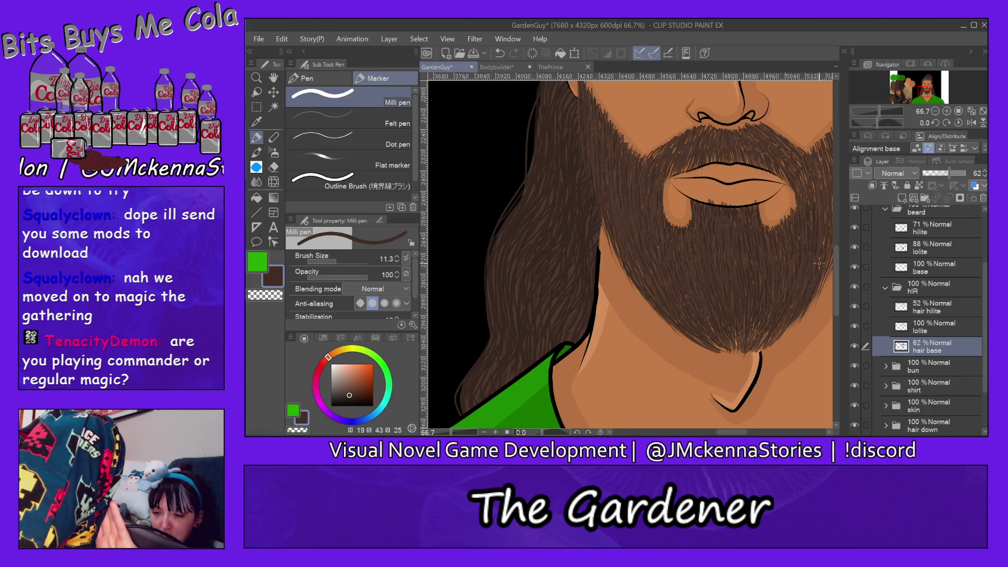
pyautogui.moveTo(736, 431); pyautogui.dragTo(750, 433)
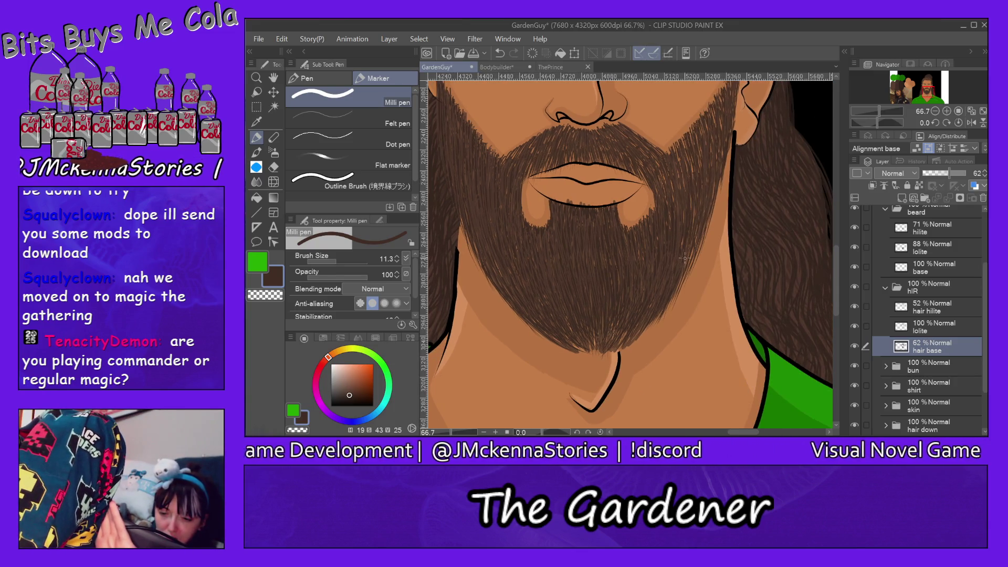
pyautogui.moveTo(693, 253); pyautogui.dragTo(676, 294)
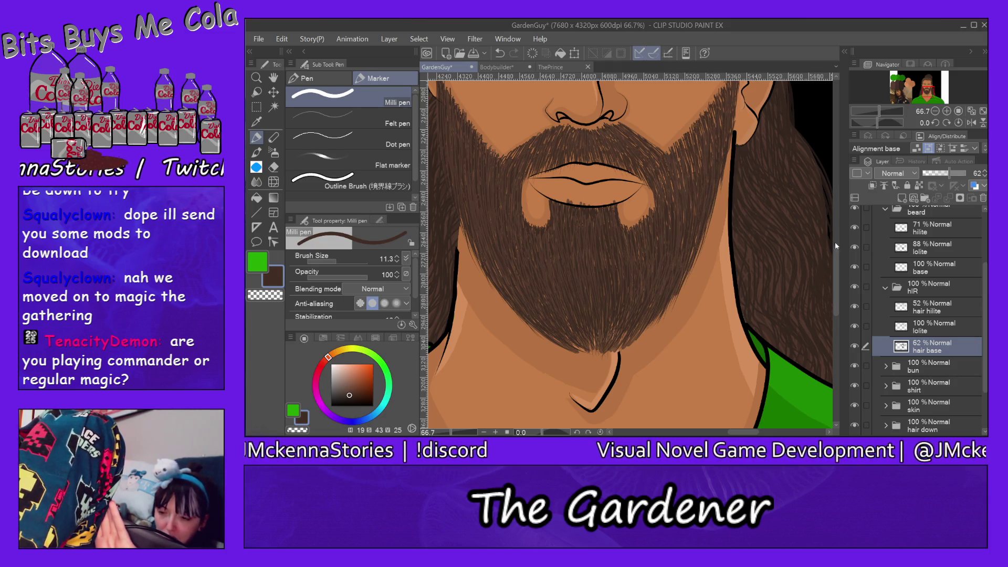
pyautogui.moveTo(835, 241); pyautogui.dragTo(835, 225)
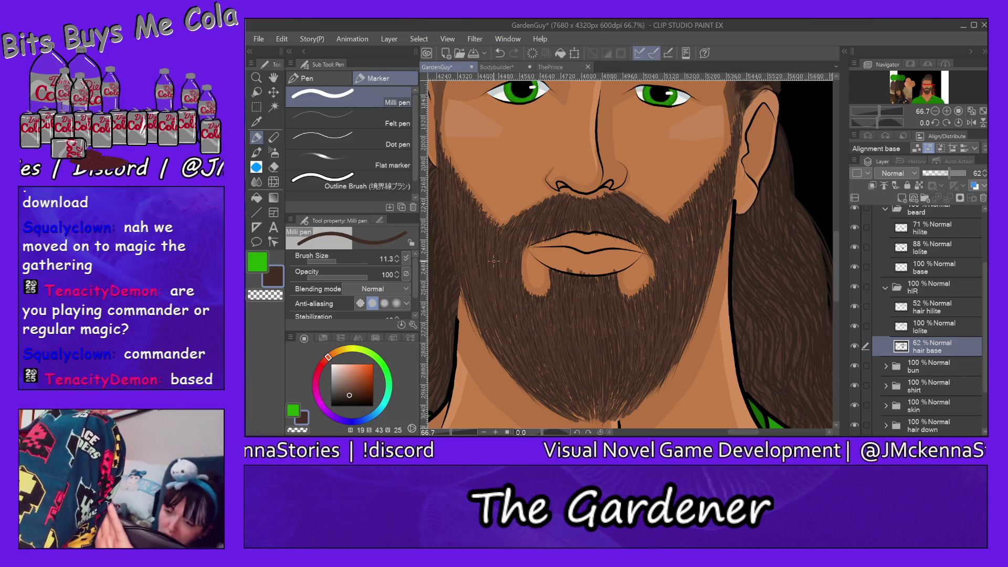
# - Try the hair base layer at about 61% opacity, then return it to 100%
pyautogui.click(950, 174)
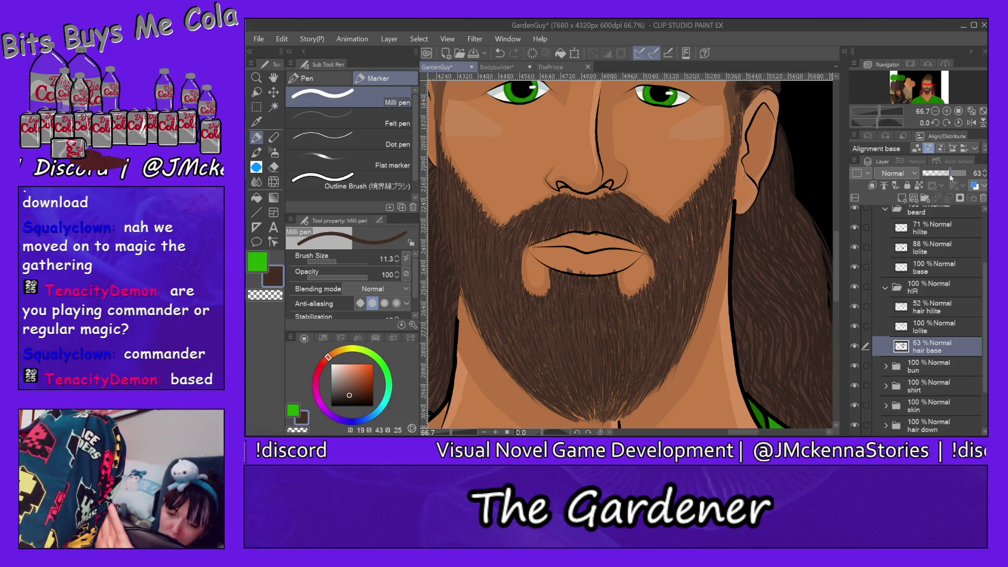
pyautogui.moveTo(951, 174); pyautogui.dragTo(969, 174)
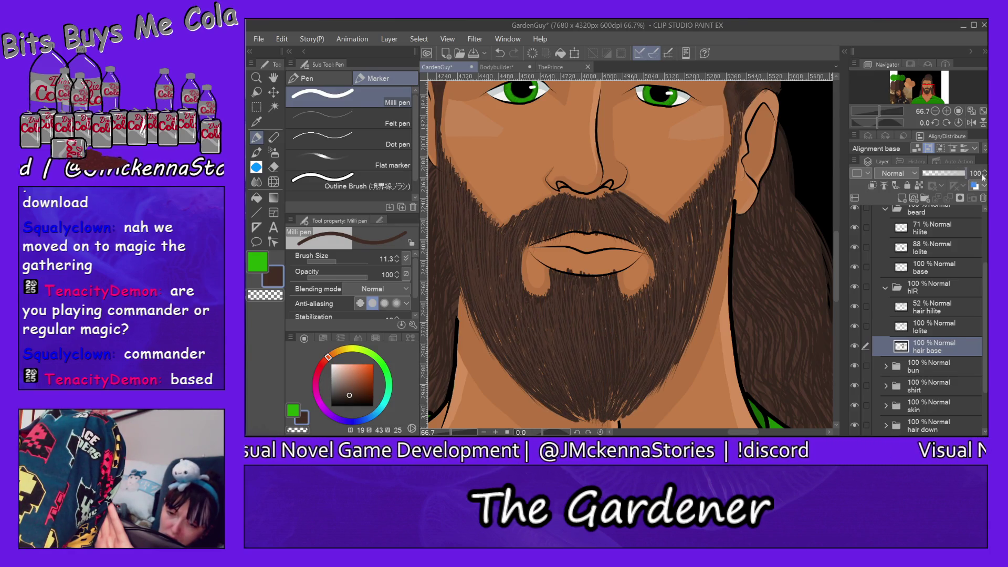
pyautogui.moveTo(971, 179); pyautogui.dragTo(949, 183)
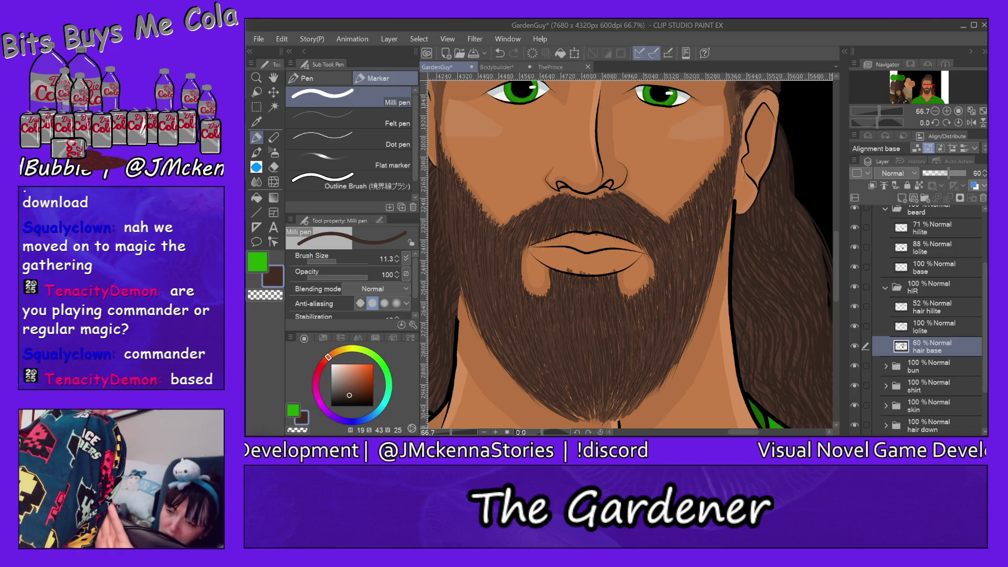
pyautogui.scroll(3, 924, 315)
pyautogui.scroll(5, 834, 215)
pyautogui.scroll(3, 834, 215)
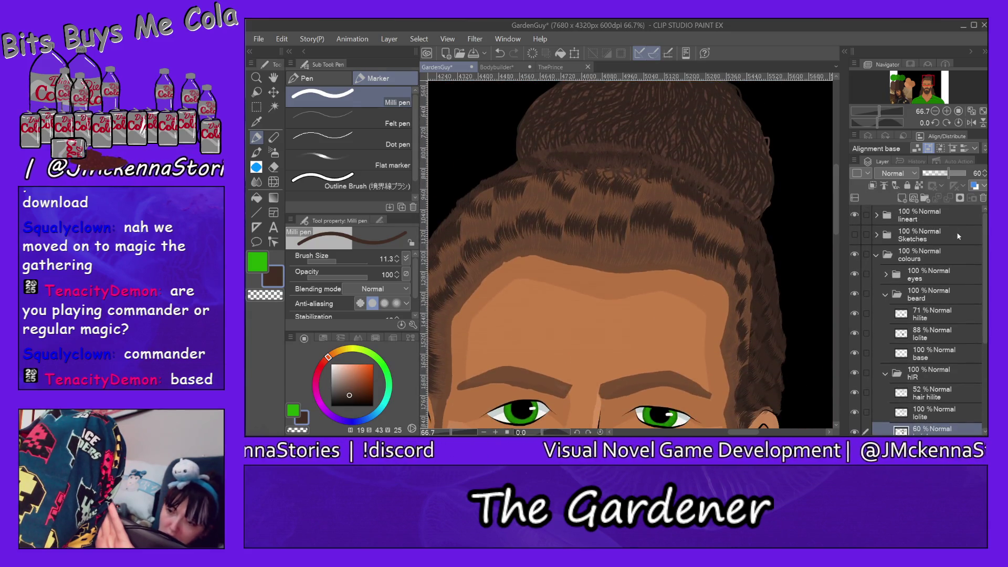
pyautogui.moveTo(933, 176); pyautogui.dragTo(968, 175)
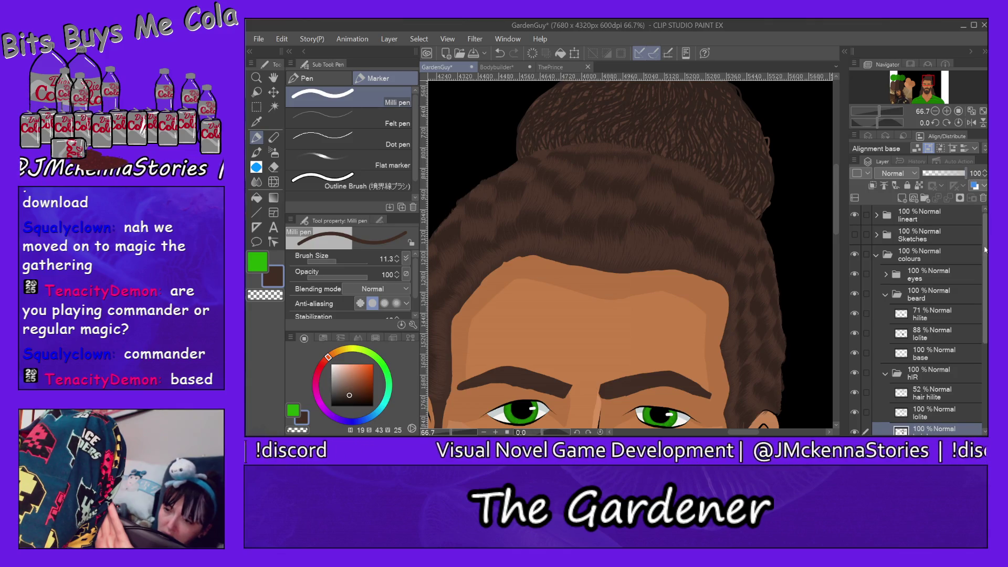
pyautogui.scroll(-5, 924, 305)
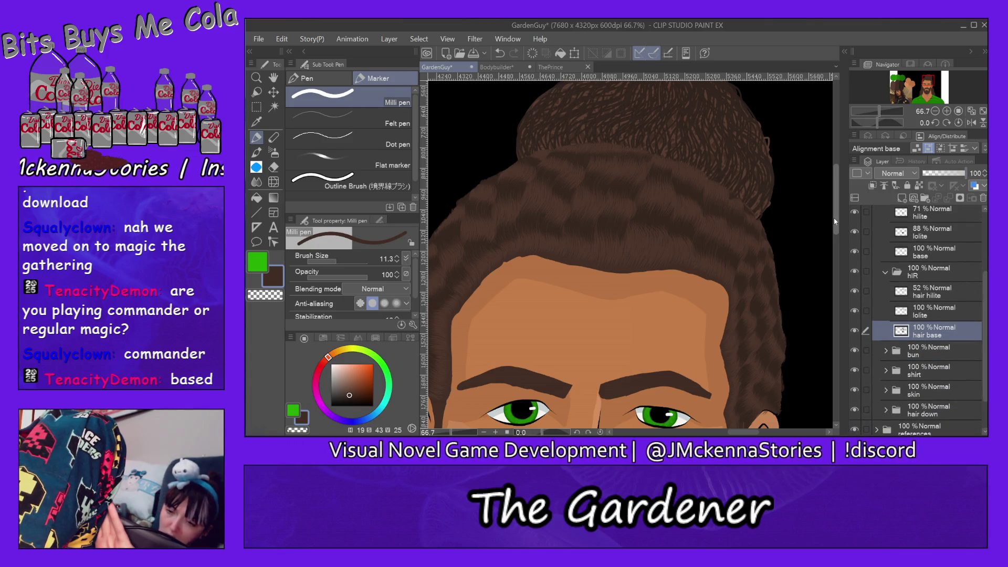
pyautogui.scroll(-3, 835, 246)
pyautogui.scroll(-5, 839, 252)
# - Erase thin lighter strands down through the lower beard with the Hard eraser
pyautogui.press('e')
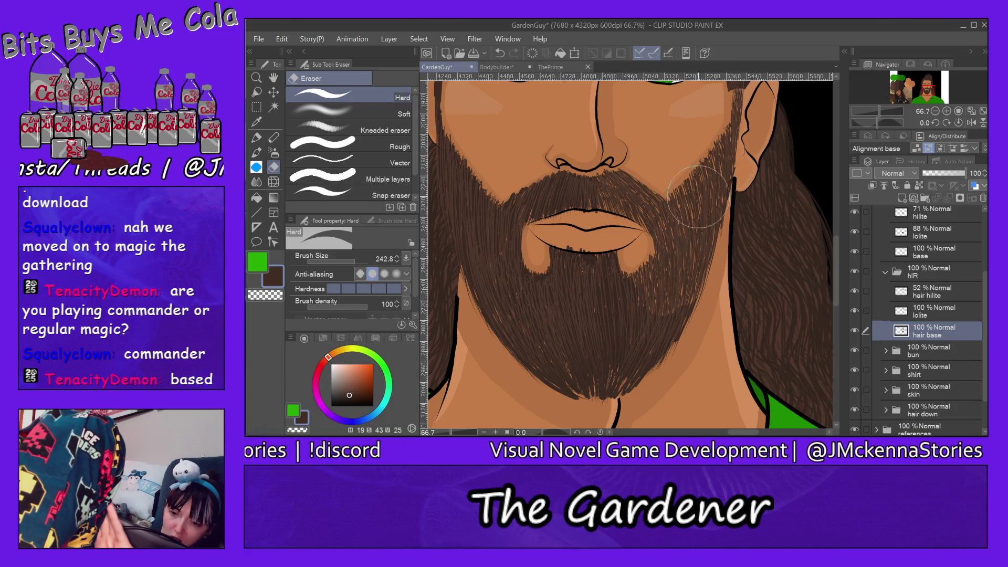
pyautogui.moveTo(659, 344)
pyautogui.mouseDown()
pyautogui.moveTo(644, 373)
pyautogui.moveTo(630, 341)
pyautogui.moveTo(611, 386)
pyautogui.mouseUp()
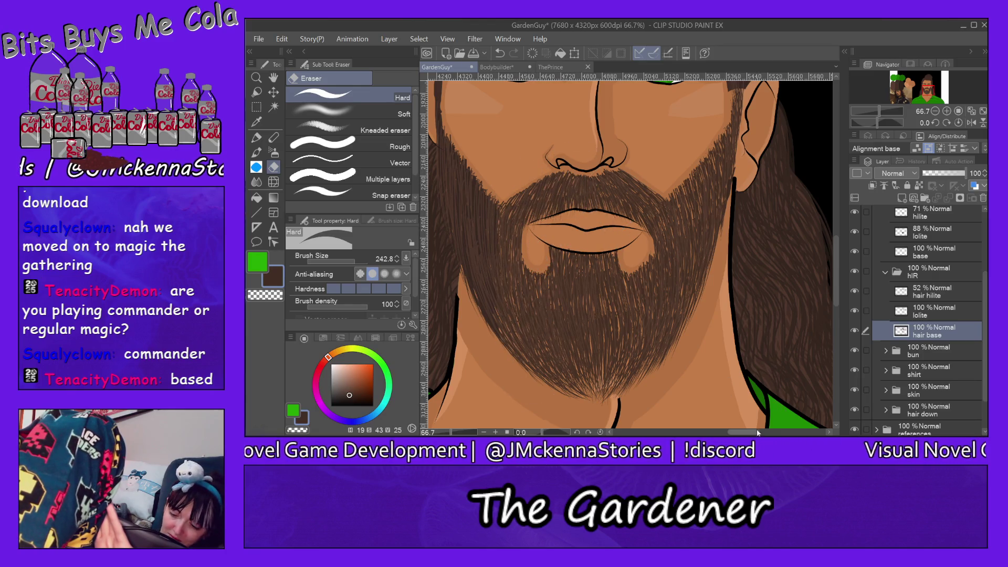
pyautogui.moveTo(750, 434); pyautogui.dragTo(739, 434)
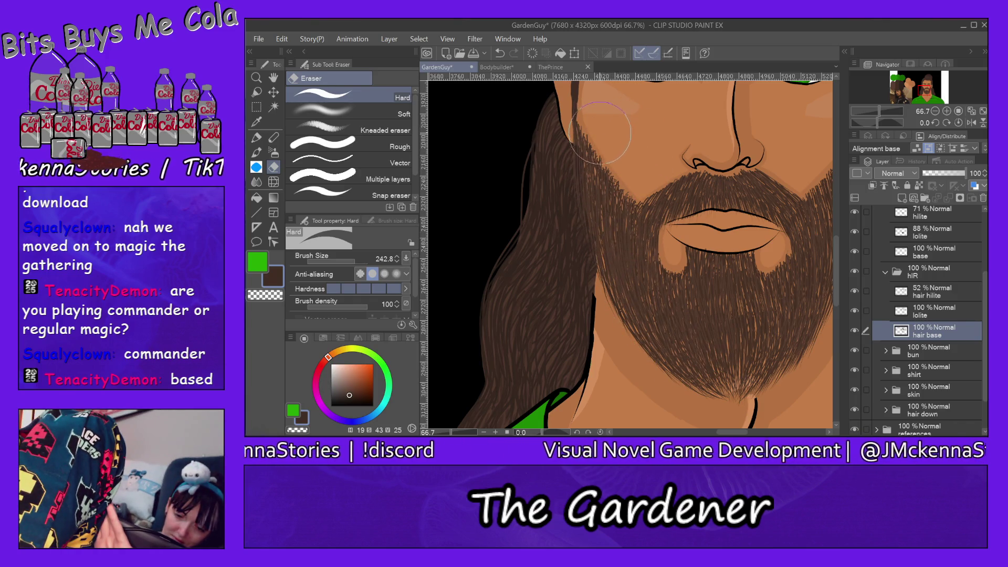
pyautogui.moveTo(836, 300); pyautogui.dragTo(835, 271)
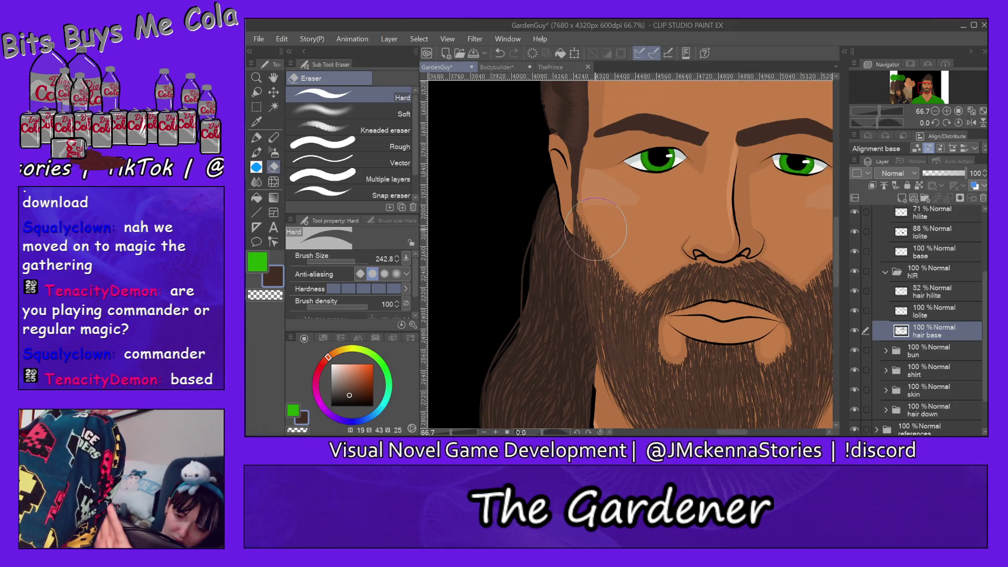
pyautogui.click(258, 138)
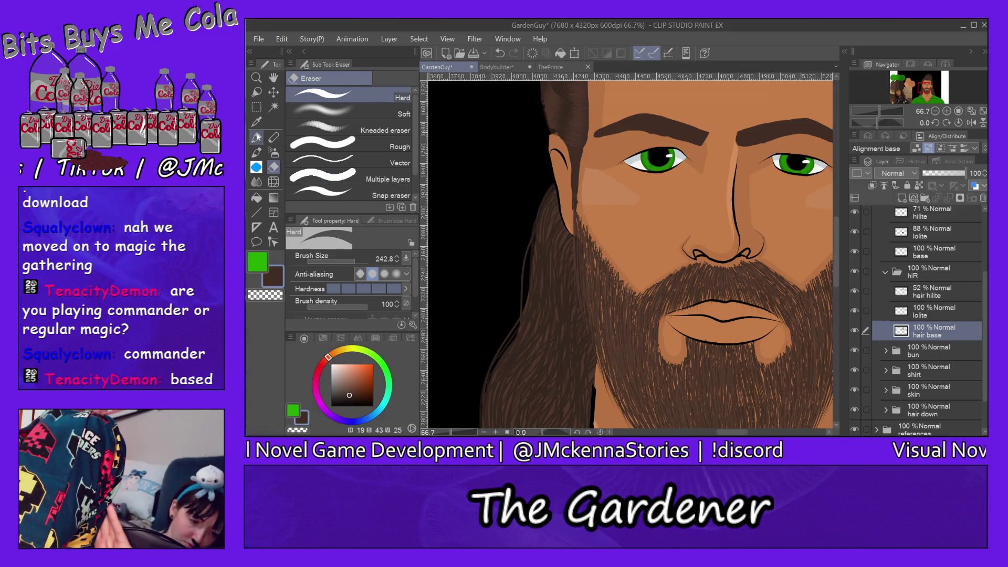
# - On the beard base layer, set the Milli pen to 31.4 and paint hair over the chin and left-centre
pyautogui.click(944, 250)
pyautogui.scroll(-3, 836, 263)
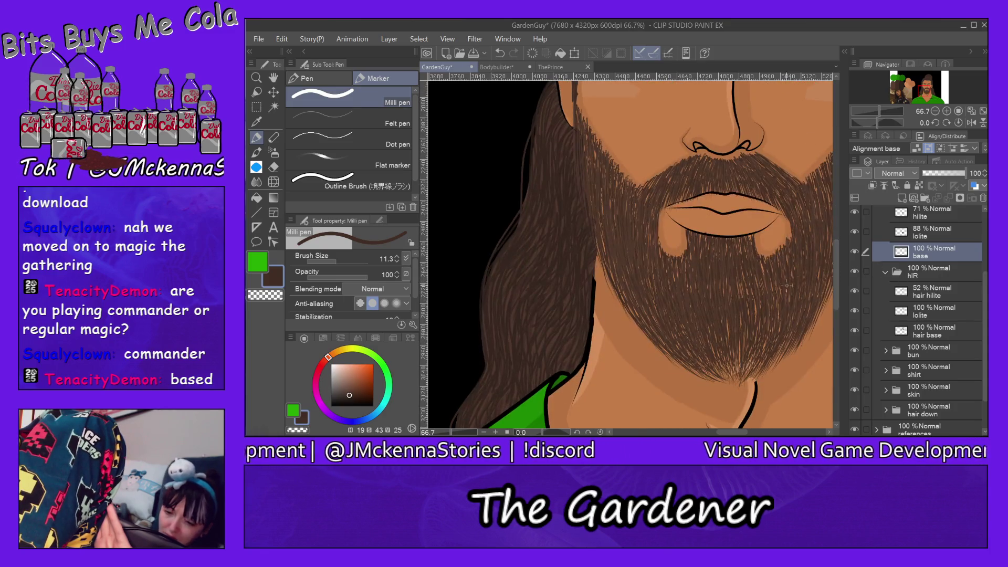
pyautogui.moveTo(742, 281)
pyautogui.mouseDown()
pyautogui.moveTo(740, 326)
pyautogui.moveTo(750, 320)
pyautogui.mouseUp()
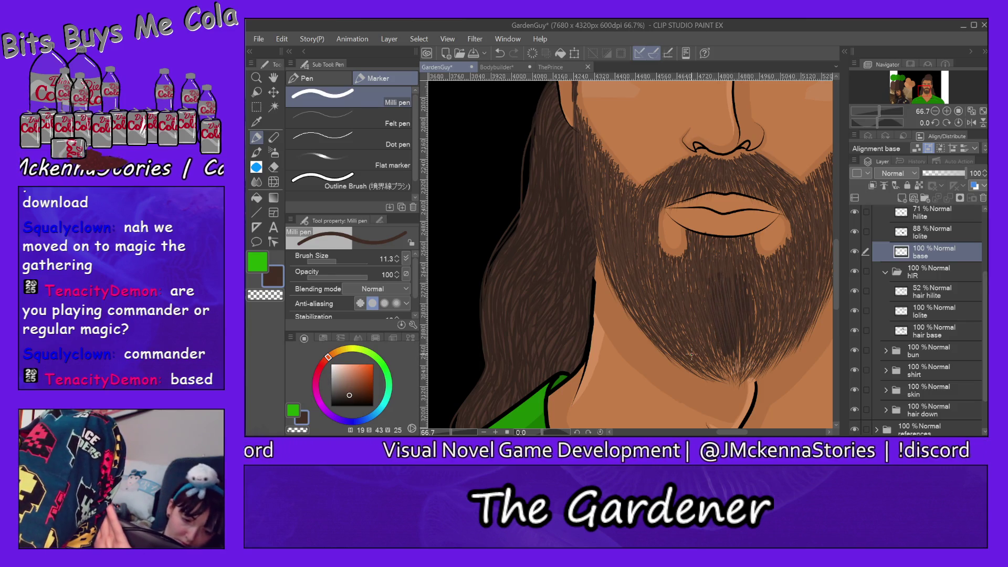
pyautogui.click(343, 260)
pyautogui.moveTo(719, 362)
pyautogui.mouseDown()
pyautogui.moveTo(709, 293)
pyautogui.moveTo(675, 257)
pyautogui.mouseUp()
pyautogui.moveTo(692, 363); pyautogui.dragTo(660, 255)
pyautogui.moveTo(673, 338)
pyautogui.mouseDown()
pyautogui.moveTo(649, 293)
pyautogui.moveTo(646, 239)
pyautogui.mouseUp()
pyautogui.moveTo(666, 351)
pyautogui.mouseDown()
pyautogui.moveTo(633, 241)
pyautogui.moveTo(617, 245)
pyautogui.mouseUp()
# - Paint hair strokes over the beard's left side, left sideburn edge and beside the left lip corner
pyautogui.moveTo(615, 284); pyautogui.dragTo(609, 241)
pyautogui.moveTo(630, 314); pyautogui.dragTo(603, 218)
pyautogui.moveTo(623, 292); pyautogui.dragTo(597, 193)
pyautogui.moveTo(610, 252); pyautogui.dragTo(577, 125)
pyautogui.moveTo(592, 197); pyautogui.dragTo(594, 149)
pyautogui.moveTo(613, 227)
pyautogui.mouseDown()
pyautogui.moveTo(616, 181)
pyautogui.moveTo(626, 177)
pyautogui.mouseUp()
pyautogui.moveTo(632, 242); pyautogui.dragTo(641, 185)
pyautogui.moveTo(654, 220); pyautogui.dragTo(651, 187)
pyautogui.moveTo(655, 241); pyautogui.dragTo(656, 194)
pyautogui.moveTo(621, 260); pyautogui.dragTo(610, 196)
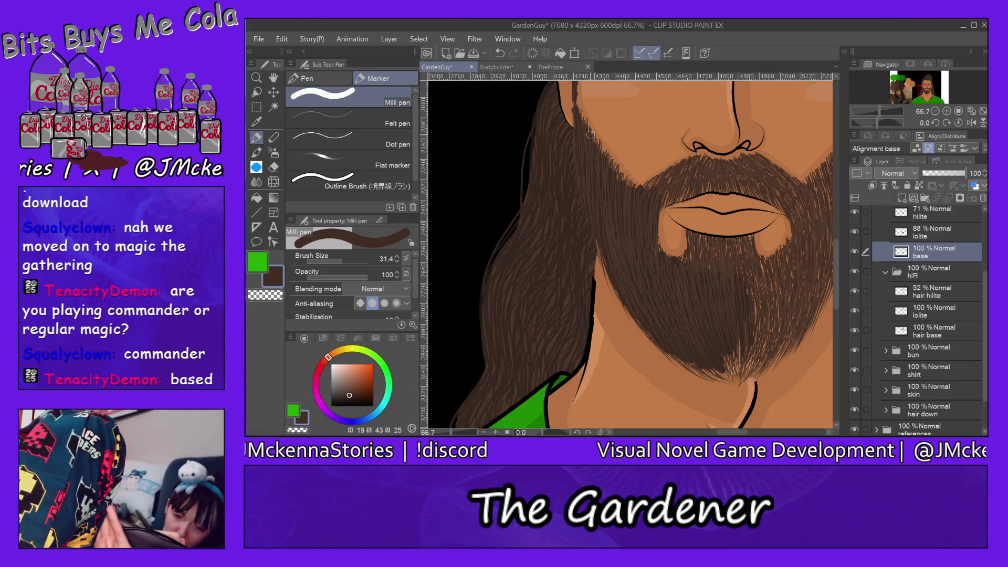
# - Paint hair strokes across the moustache and below the lower lip
pyautogui.moveTo(669, 209)
pyautogui.mouseDown()
pyautogui.moveTo(666, 172)
pyautogui.moveTo(694, 162)
pyautogui.mouseUp()
pyautogui.moveTo(694, 198)
pyautogui.mouseDown()
pyautogui.moveTo(700, 158)
pyautogui.moveTo(722, 173)
pyautogui.moveTo(744, 163)
pyautogui.mouseUp()
pyautogui.moveTo(750, 203); pyautogui.dragTo(791, 157)
pyautogui.moveTo(796, 199); pyautogui.dragTo(806, 169)
pyautogui.moveTo(686, 258)
pyautogui.mouseDown()
pyautogui.moveTo(690, 229)
pyautogui.moveTo(741, 236)
pyautogui.mouseUp()
pyautogui.moveTo(745, 263); pyautogui.dragTo(750, 238)
pyautogui.moveTo(754, 288); pyautogui.dragTo(750, 246)
pyautogui.moveTo(757, 325); pyautogui.dragTo(755, 277)
pyautogui.moveTo(745, 349); pyautogui.dragTo(761, 274)
# - Paint hair strokes along the beard's right side, lower right and bottom edge
pyautogui.moveTo(762, 321)
pyautogui.mouseDown()
pyautogui.moveTo(760, 254)
pyautogui.moveTo(776, 256)
pyautogui.mouseUp()
pyautogui.moveTo(790, 301); pyautogui.dragTo(794, 220)
pyautogui.moveTo(799, 262); pyautogui.dragTo(783, 189)
pyautogui.moveTo(807, 231); pyautogui.dragTo(798, 197)
pyautogui.moveTo(809, 226); pyautogui.dragTo(803, 191)
pyautogui.moveTo(791, 344); pyautogui.dragTo(790, 305)
pyautogui.moveTo(825, 300); pyautogui.dragTo(815, 234)
pyautogui.moveTo(811, 353)
pyautogui.mouseDown()
pyautogui.moveTo(796, 311)
pyautogui.moveTo(779, 330)
pyautogui.mouseUp()
pyautogui.moveTo(780, 365); pyautogui.dragTo(770, 333)
pyautogui.moveTo(770, 375)
pyautogui.mouseDown()
pyautogui.moveTo(756, 327)
pyautogui.moveTo(749, 335)
pyautogui.mouseUp()
pyautogui.moveTo(755, 373); pyautogui.dragTo(730, 326)
pyautogui.moveTo(736, 379)
pyautogui.mouseDown()
pyautogui.moveTo(728, 350)
pyautogui.moveTo(714, 362)
pyautogui.moveTo(681, 359)
pyautogui.mouseUp()
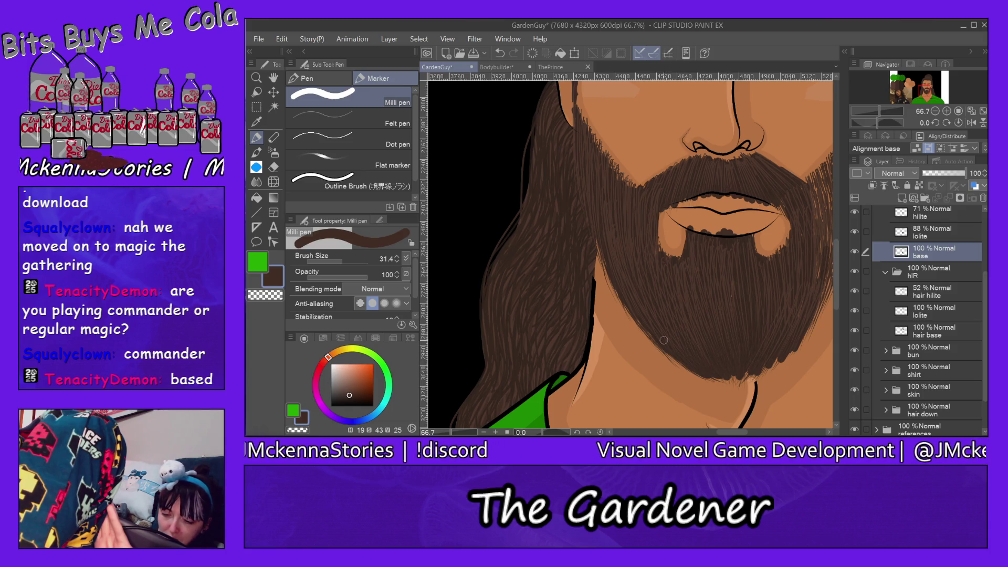
# - Add more hair strokes along the beard's right cheek and jaw edge
pyautogui.moveTo(727, 435)
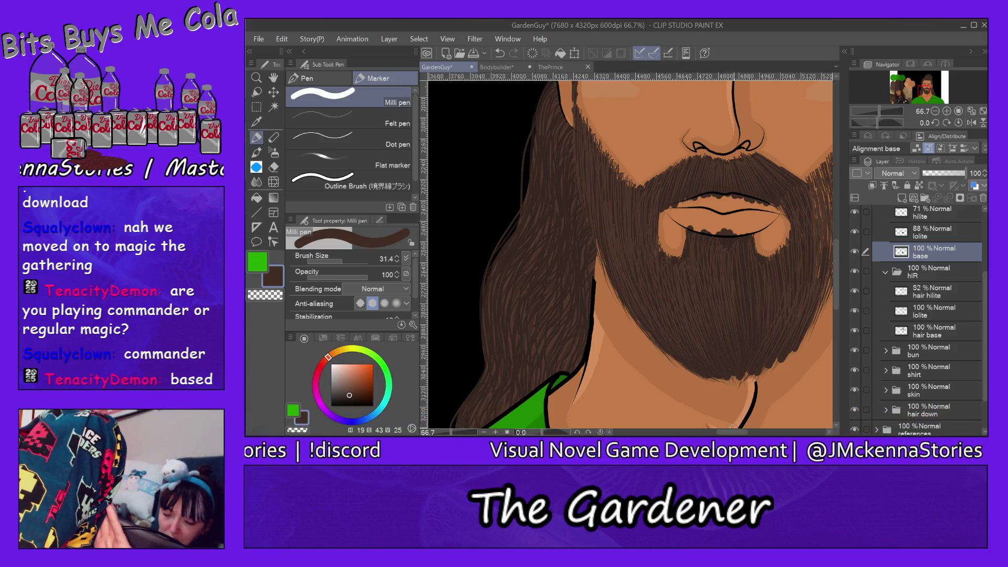
pyautogui.moveTo(814, 289); pyautogui.dragTo(673, 289)
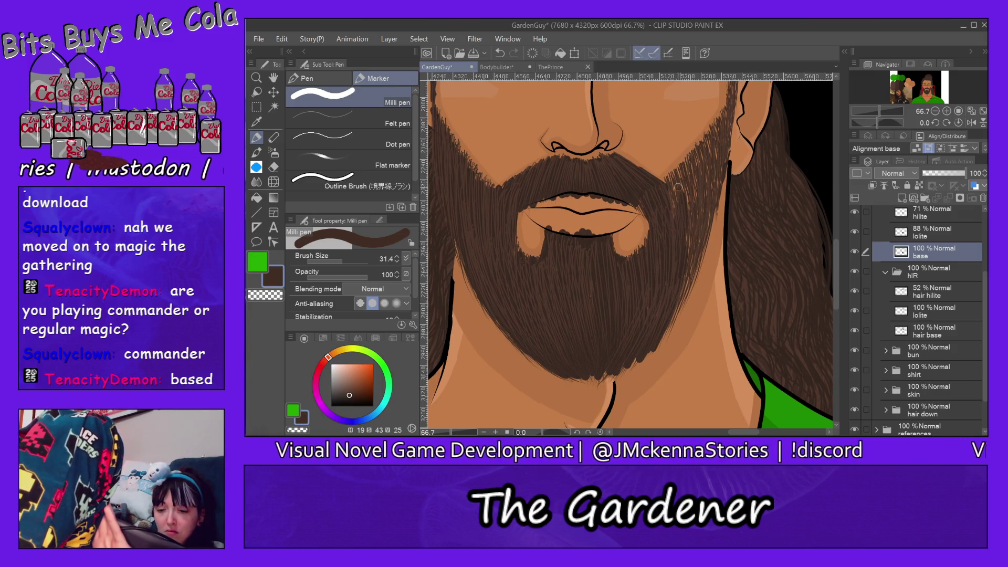
pyautogui.moveTo(675, 175)
pyautogui.mouseDown()
pyautogui.moveTo(724, 118)
pyautogui.moveTo(732, 90)
pyautogui.moveTo(717, 179)
pyautogui.moveTo(715, 157)
pyautogui.moveTo(683, 230)
pyautogui.moveTo(692, 187)
pyautogui.moveTo(686, 233)
pyautogui.moveTo(662, 241)
pyautogui.moveTo(680, 274)
pyautogui.mouseUp()
pyautogui.moveTo(691, 237); pyautogui.dragTo(689, 262)
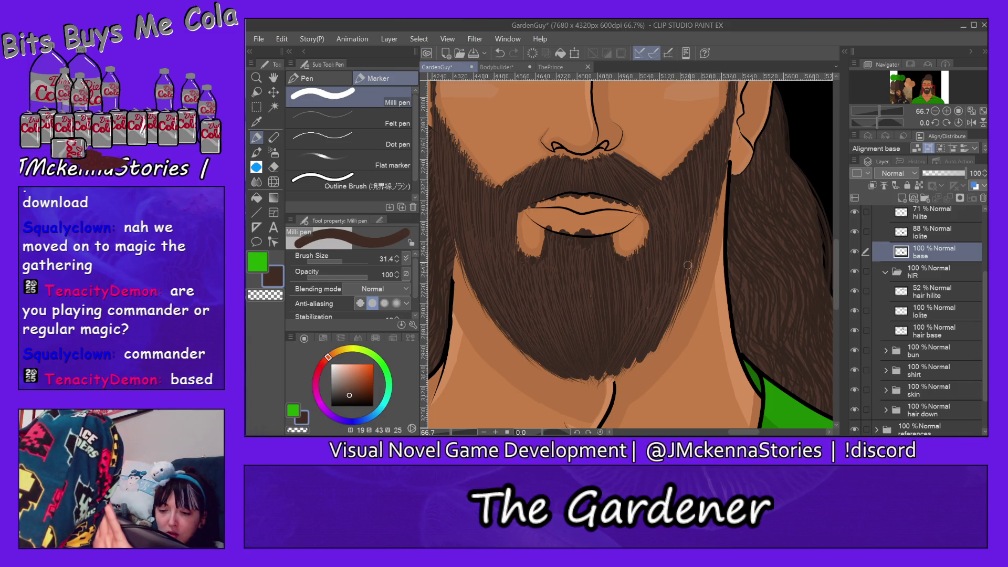
pyautogui.moveTo(715, 193); pyautogui.dragTo(676, 312)
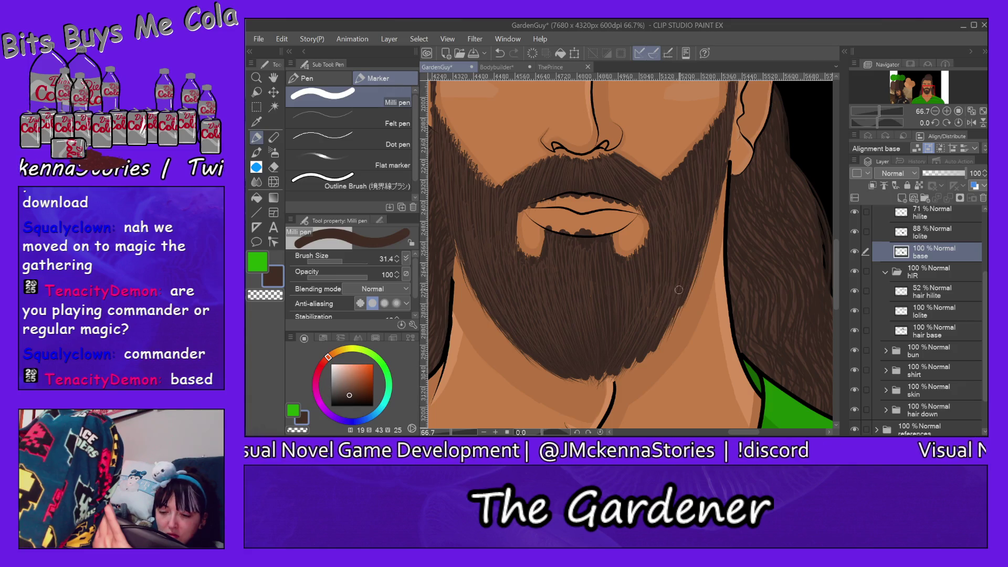
# - Erase the beard strokes overlapping the lower lip with the Hard eraser at about size 82
pyautogui.click(273, 167)
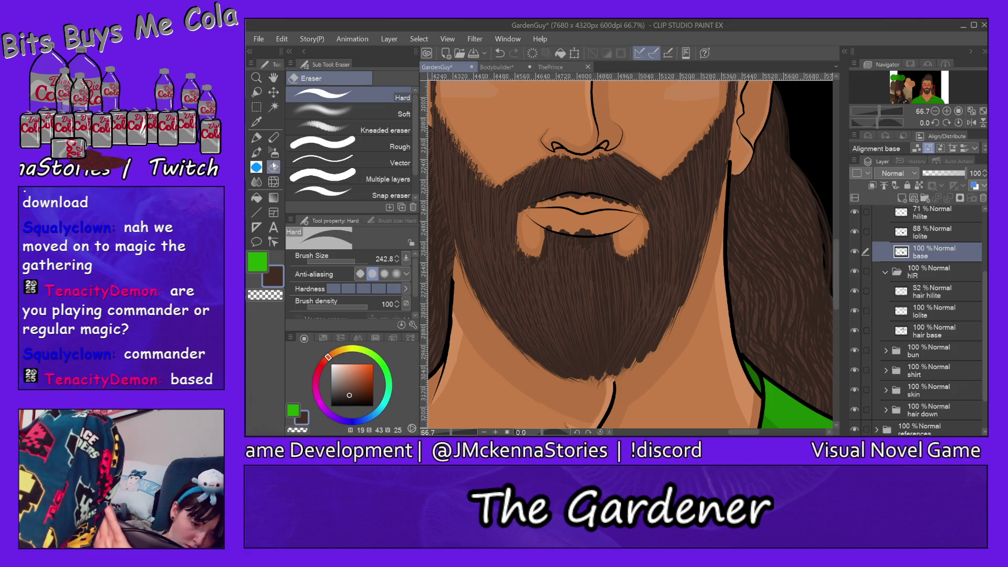
pyautogui.moveTo(354, 261); pyautogui.dragTo(336, 261)
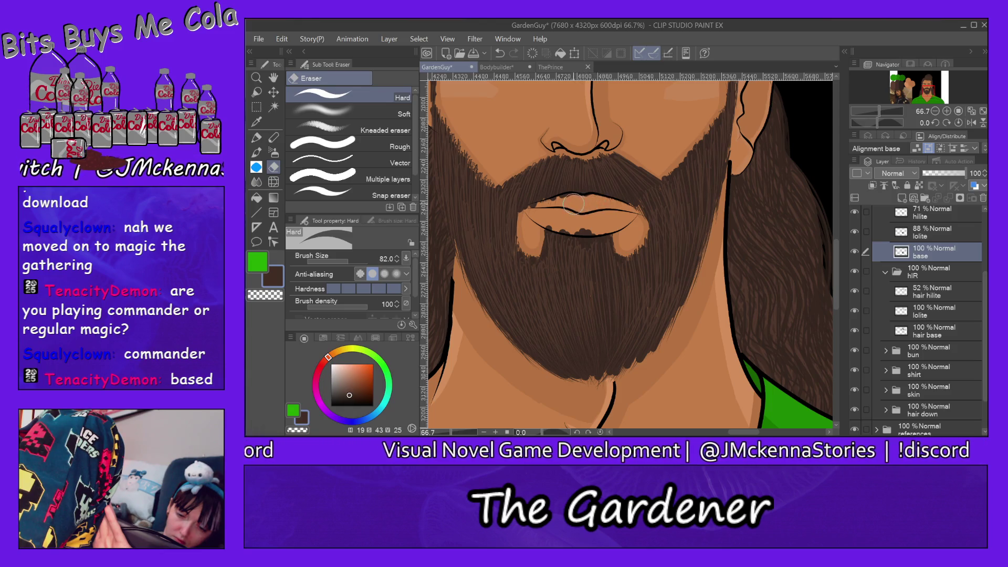
pyautogui.moveTo(614, 223); pyautogui.dragTo(546, 220)
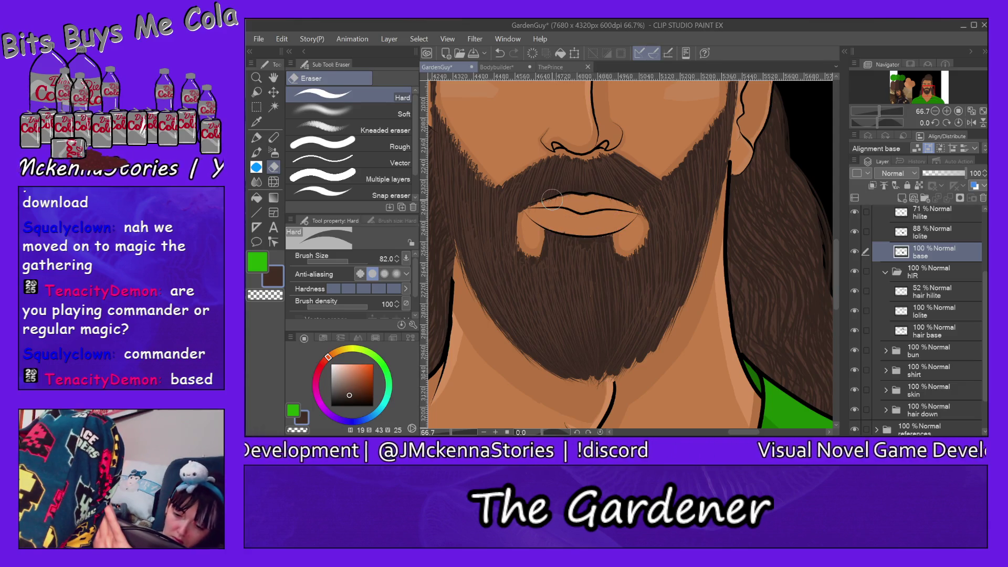
# - Fade the beard base layer to 67% opacity and shrink the eraser to 21.4
pyautogui.click(960, 175)
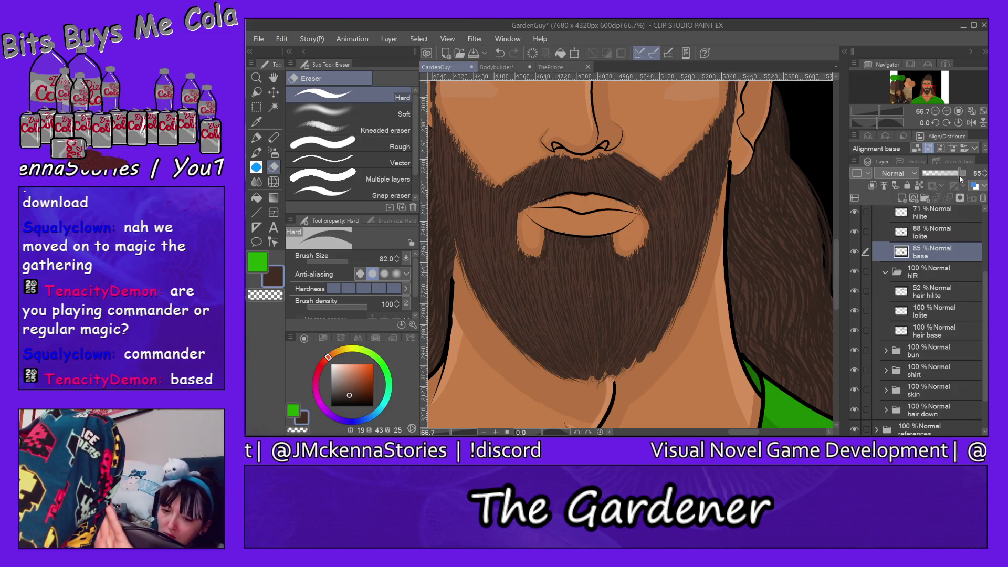
pyautogui.moveTo(960, 179); pyautogui.dragTo(952, 174)
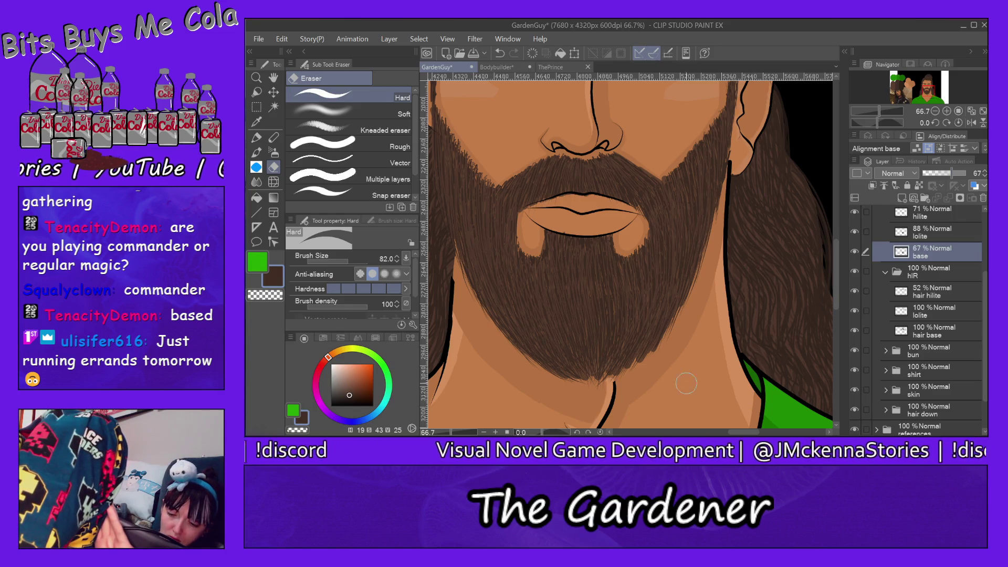
pyautogui.click(341, 260)
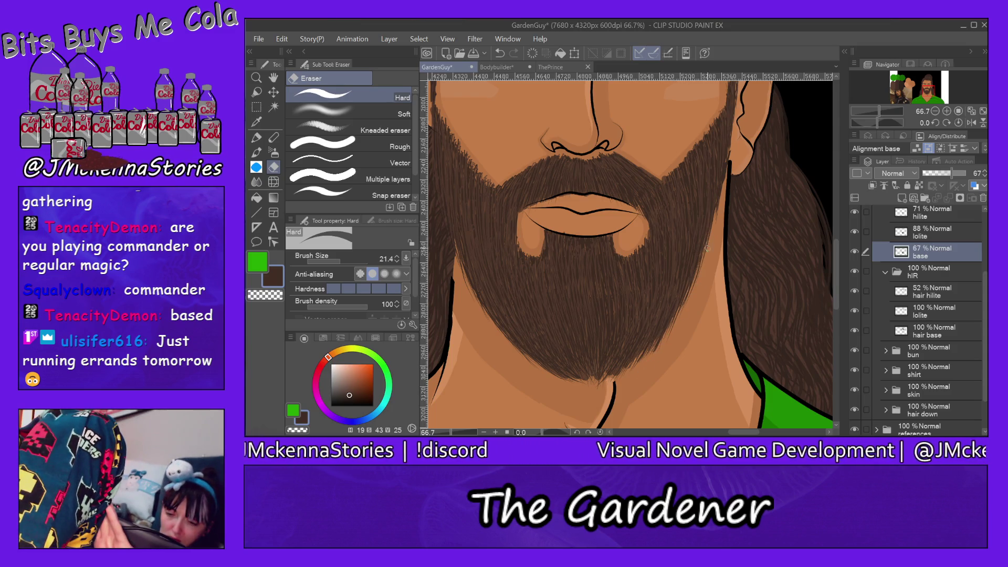
pyautogui.moveTo(741, 432); pyautogui.dragTo(730, 432)
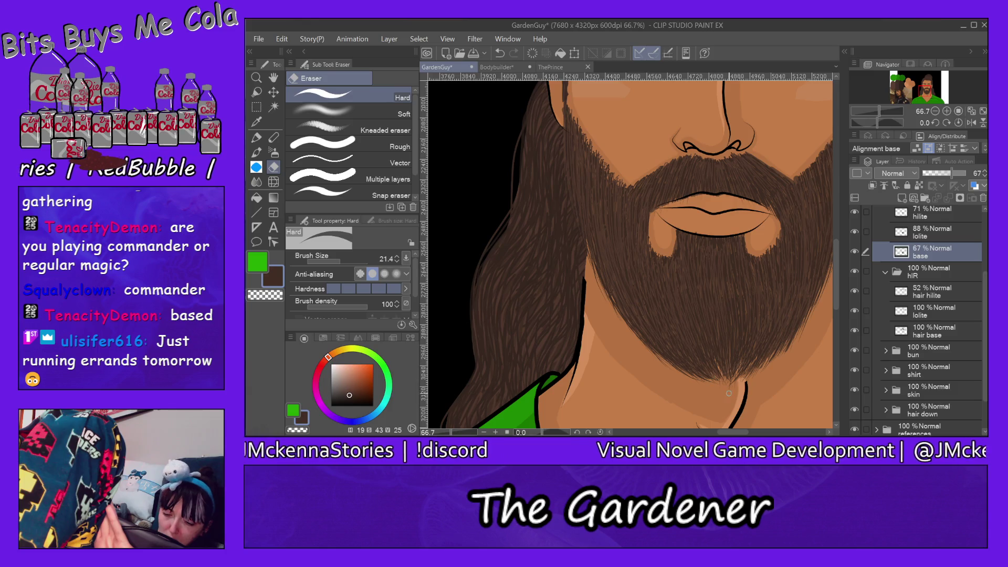
pyautogui.hotkey('ctrl', 'z')
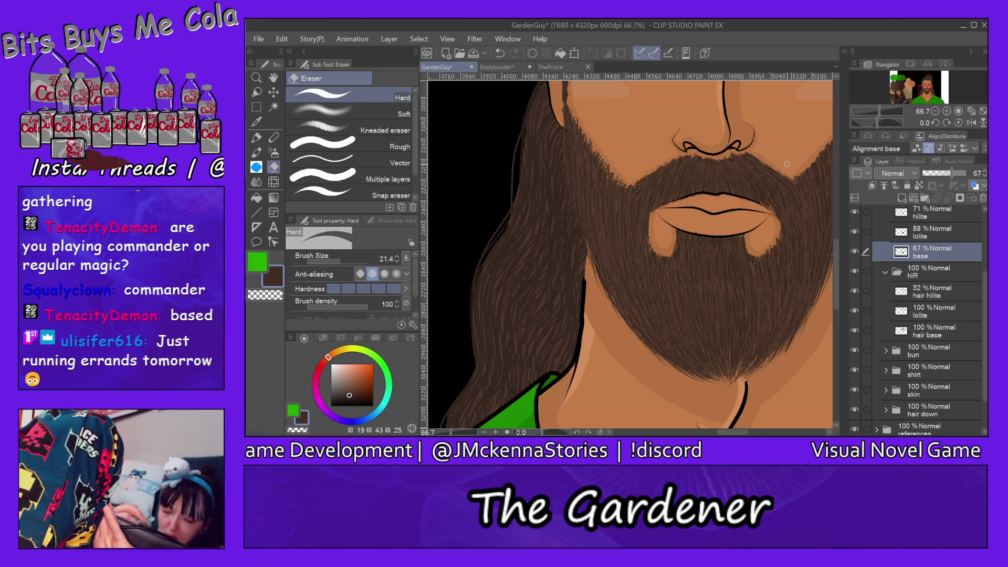
pyautogui.moveTo(836, 256)
pyautogui.mouseDown()
pyautogui.moveTo(830, 209)
pyautogui.moveTo(829, 225)
pyautogui.mouseUp()
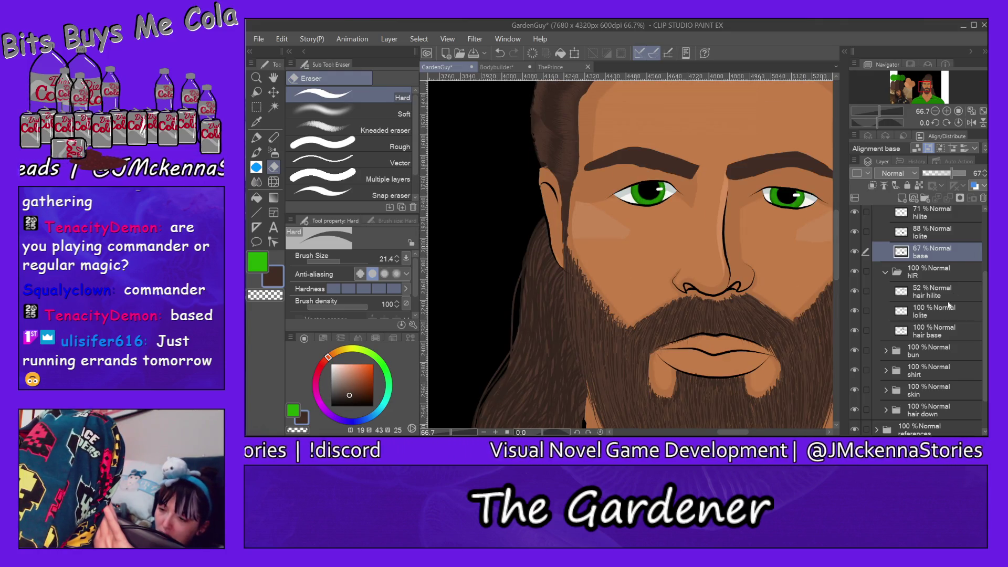
# - Save the portrait, then redraw a short hair stroke at the hair's edge by the ear on hair base
pyautogui.click(939, 336)
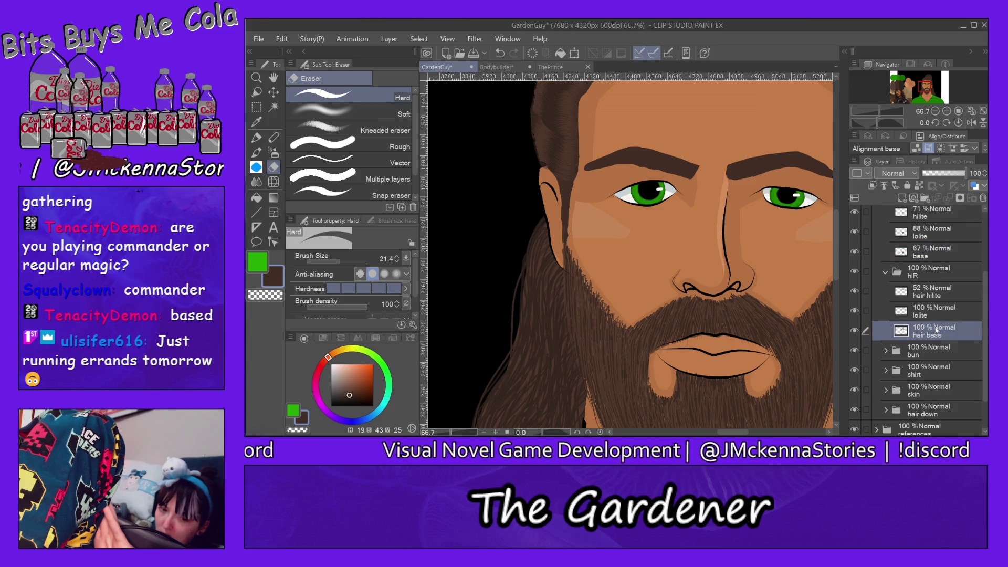
pyautogui.press('p')
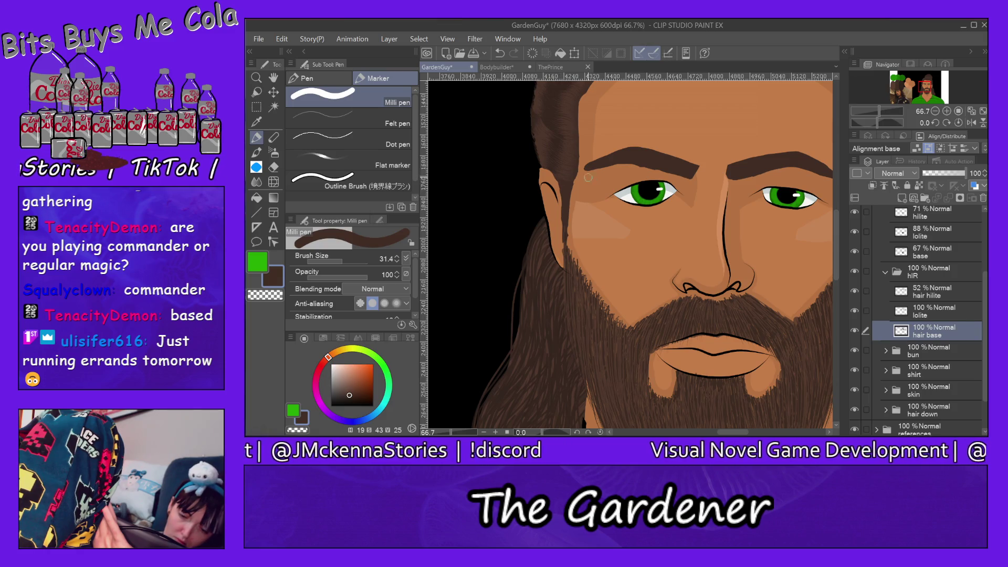
pyautogui.hotkey('ctrl', 's')
pyautogui.press('e')
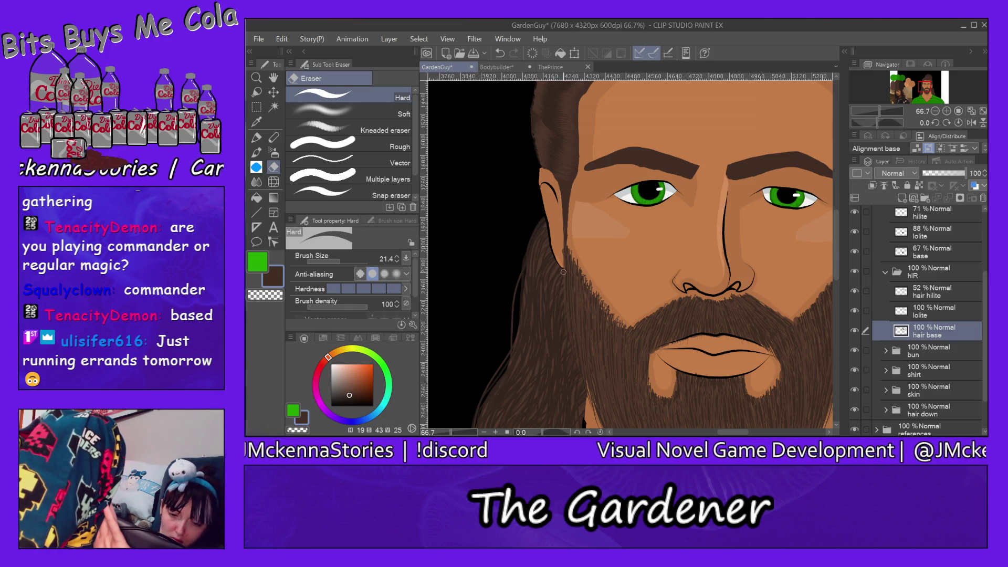
pyautogui.moveTo(578, 436)
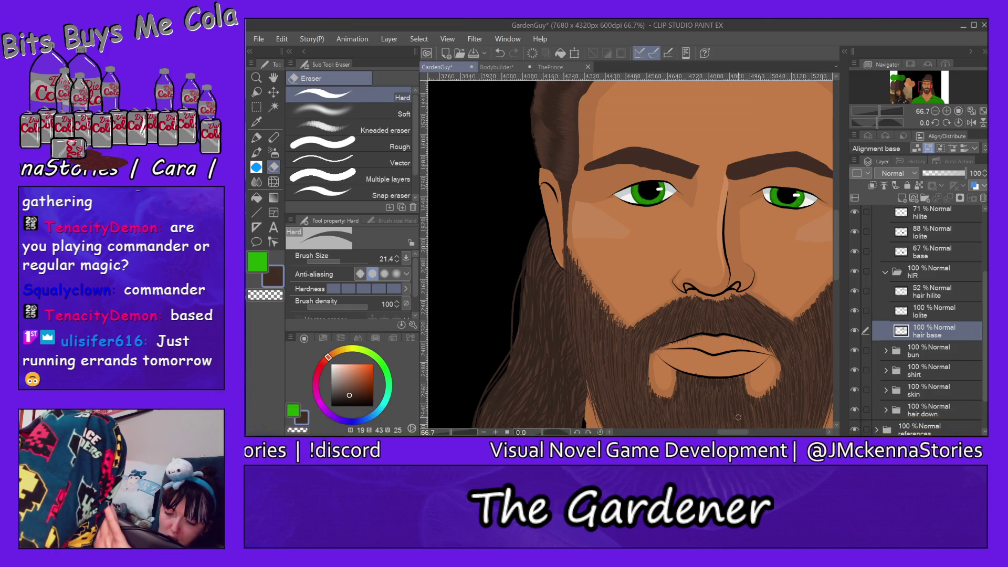
pyautogui.hscroll(5, 700, 182)
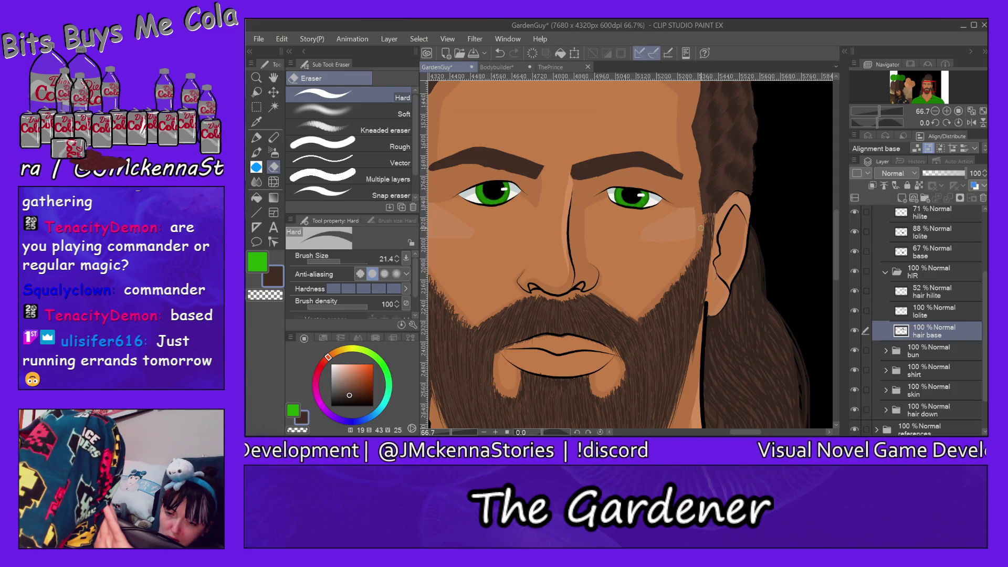
pyautogui.press('p')
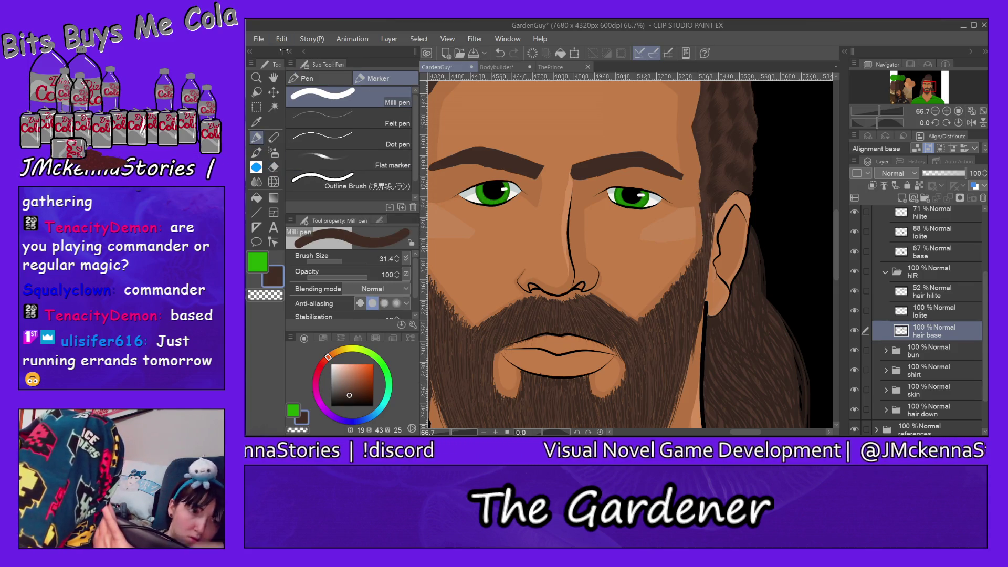
pyautogui.hotkey('ctrl', 'z')
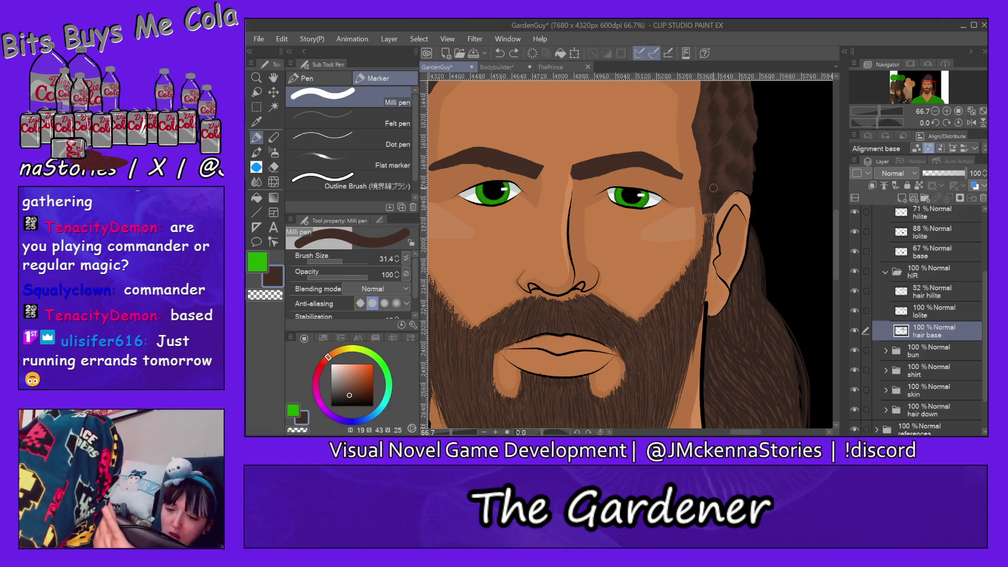
pyautogui.moveTo(706, 203); pyautogui.dragTo(707, 236)
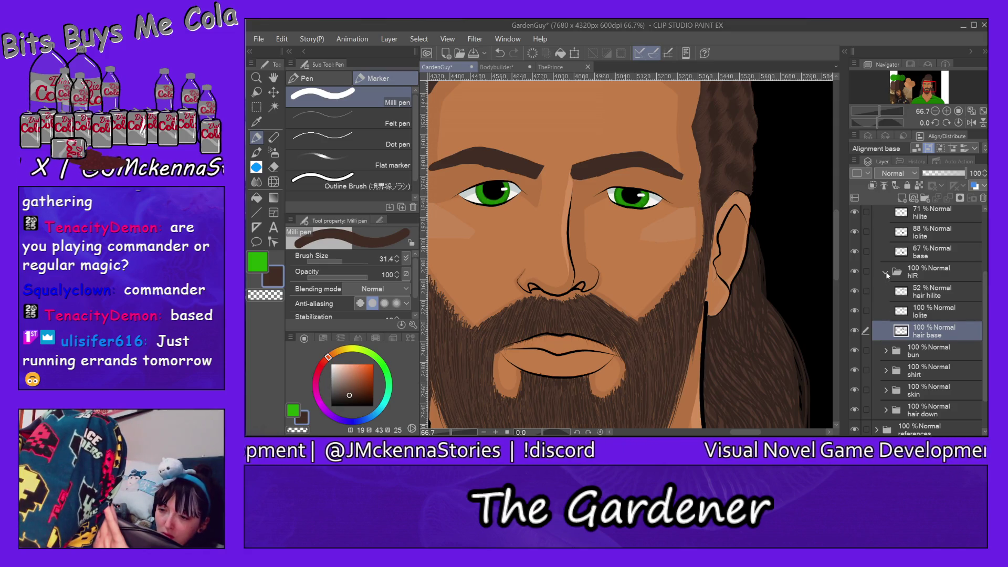
# - Collapse the hIR and beard layer folders, then reopen hIR to reach the hair hilite layer
pyautogui.click(886, 273)
pyautogui.scroll(3, 985, 294)
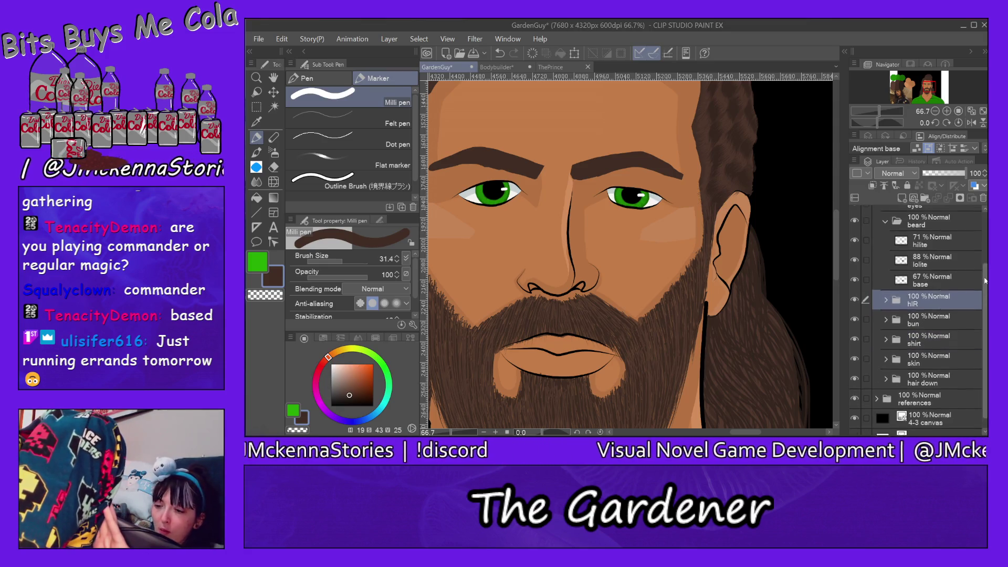
pyautogui.click(886, 259)
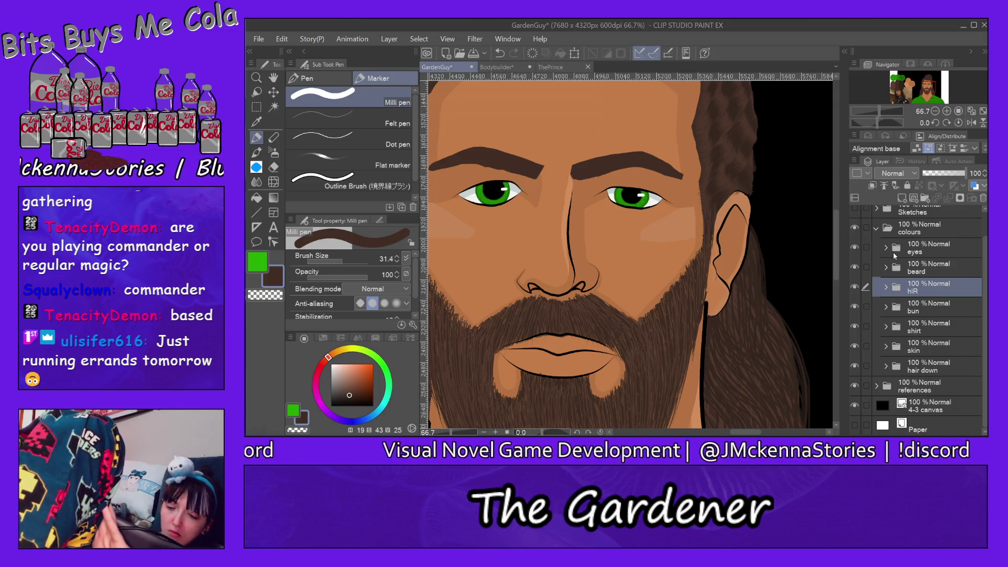
pyautogui.moveTo(835, 236)
pyautogui.mouseDown()
pyautogui.moveTo(829, 184)
pyautogui.moveTo(829, 260)
pyautogui.moveTo(830, 216)
pyautogui.mouseUp()
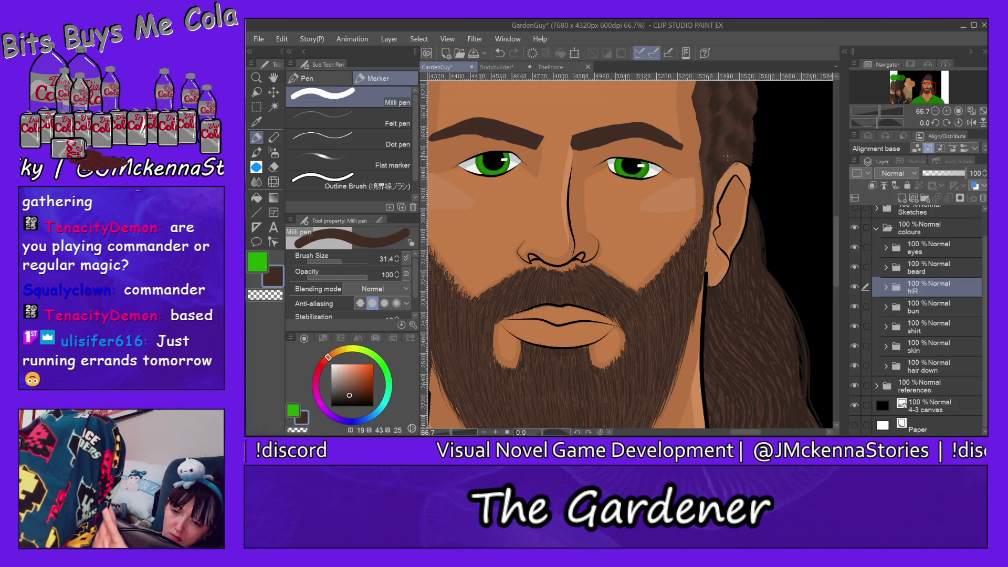
pyautogui.keyDown('ctrl'); pyautogui.keyDown('shift'); pyautogui.click(727, 155); pyautogui.keyUp('shift'); pyautogui.keyUp('ctrl')
pyautogui.press('e')
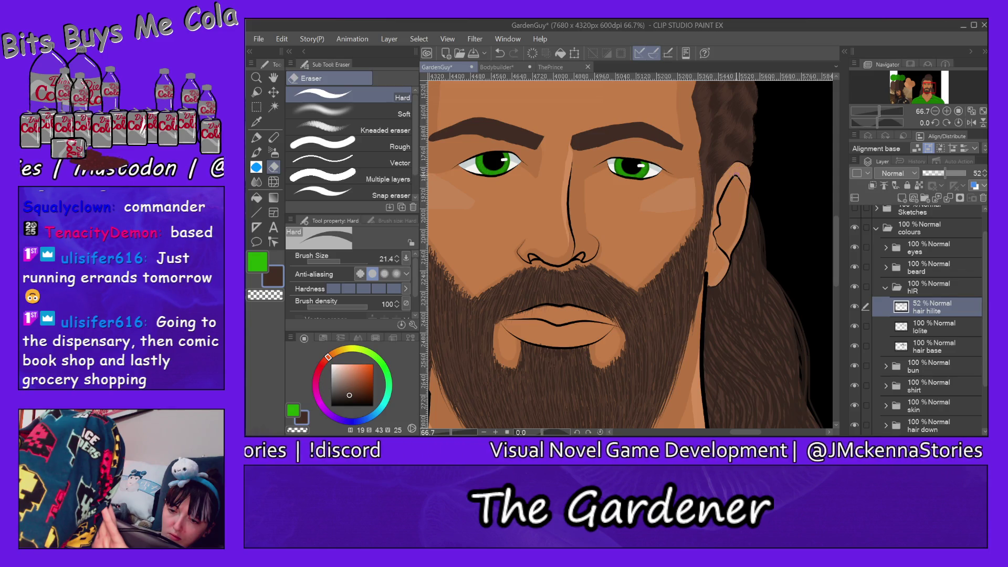
pyautogui.hotkey('alt', '[')
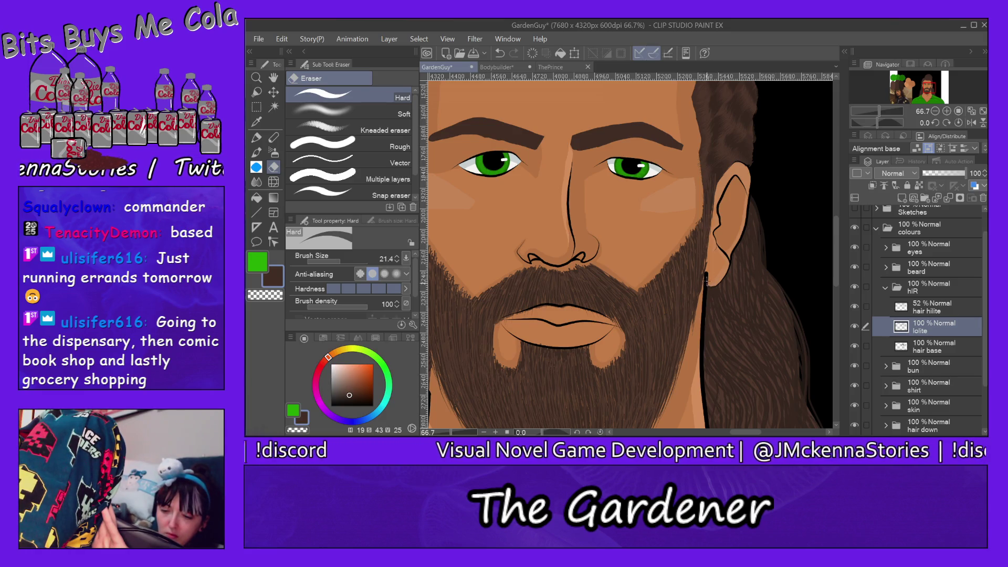
pyautogui.keyDown('ctrl'); pyautogui.keyDown('shift'); pyautogui.click(706, 279); pyautogui.keyUp('shift'); pyautogui.keyUp('ctrl')
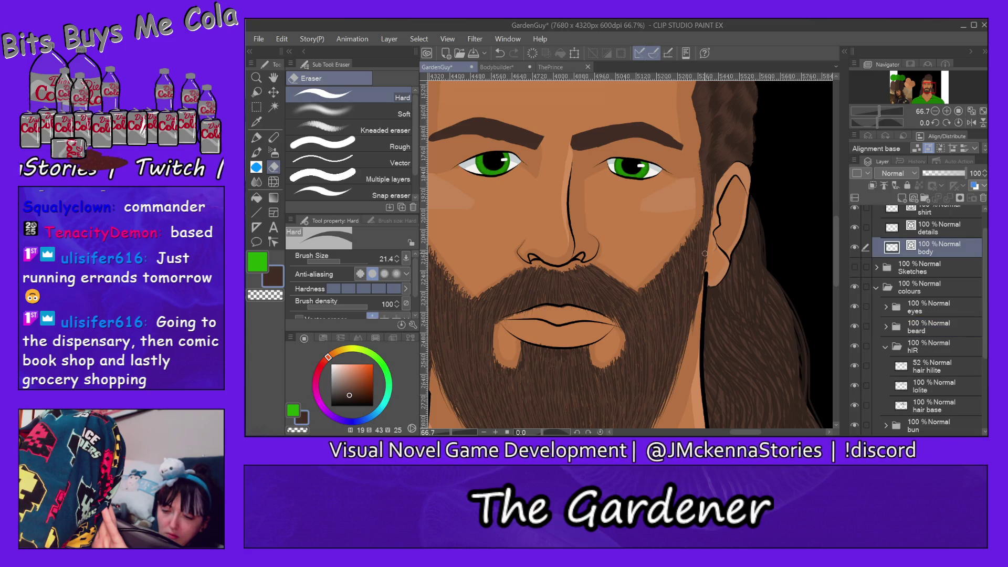
# - Try the effect-line pen at size 7.0, undo it, and switch to the calligraphy pen brush
pyautogui.press('p')
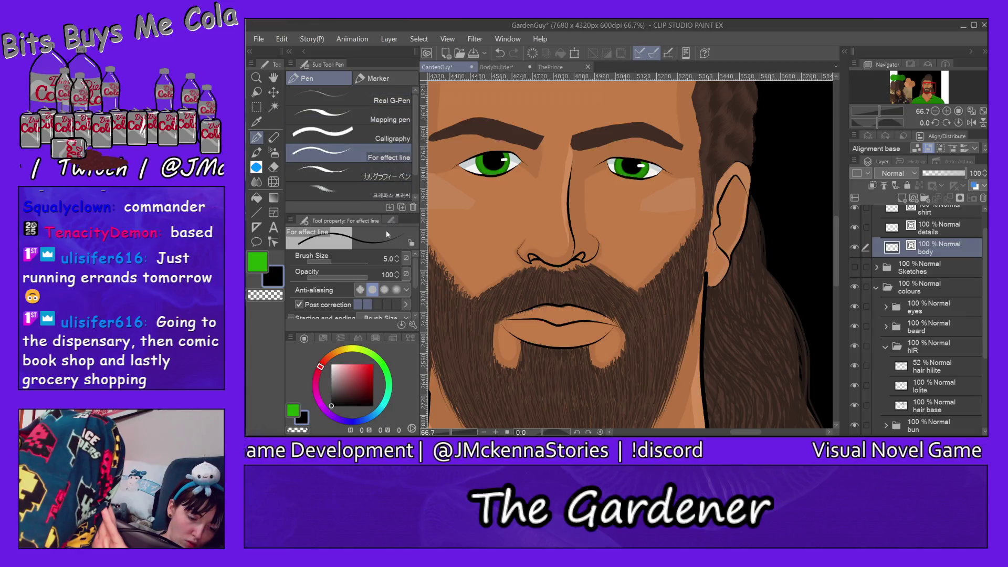
pyautogui.scroll(-1, 416, 270)
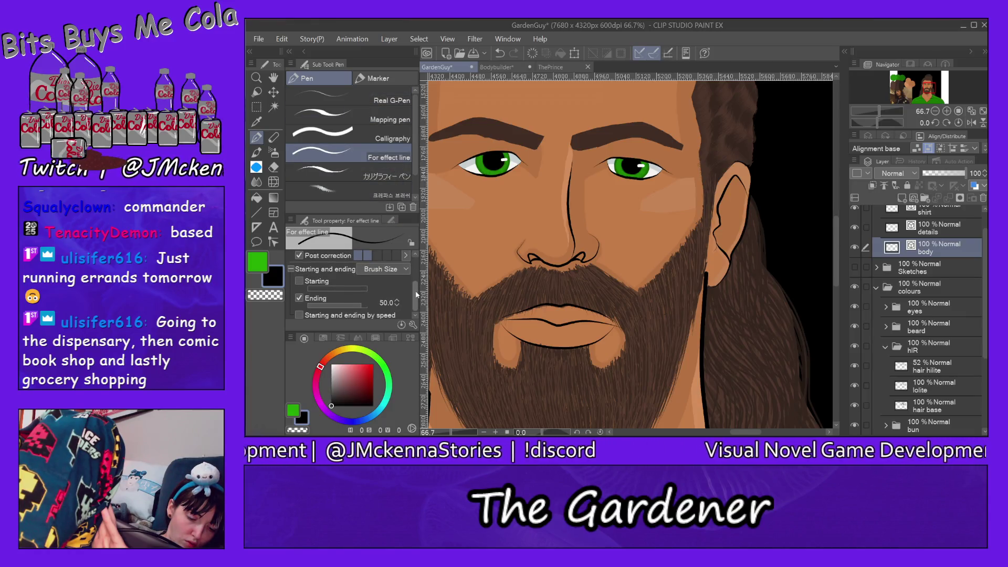
pyautogui.moveTo(397, 258); pyautogui.dragTo(401, 245)
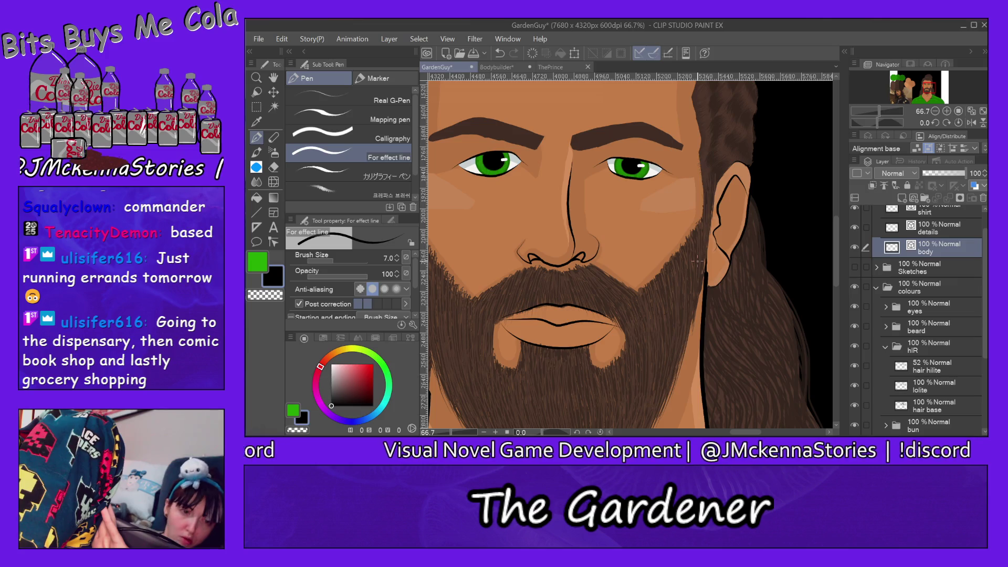
pyautogui.hotkey('ctrl', 'z')
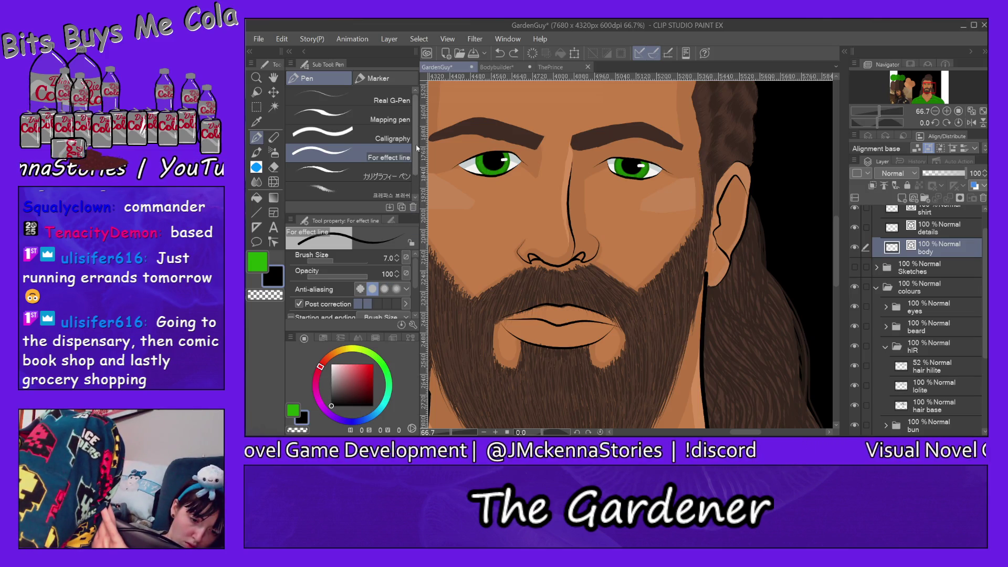
pyautogui.scroll(-2, 413, 152)
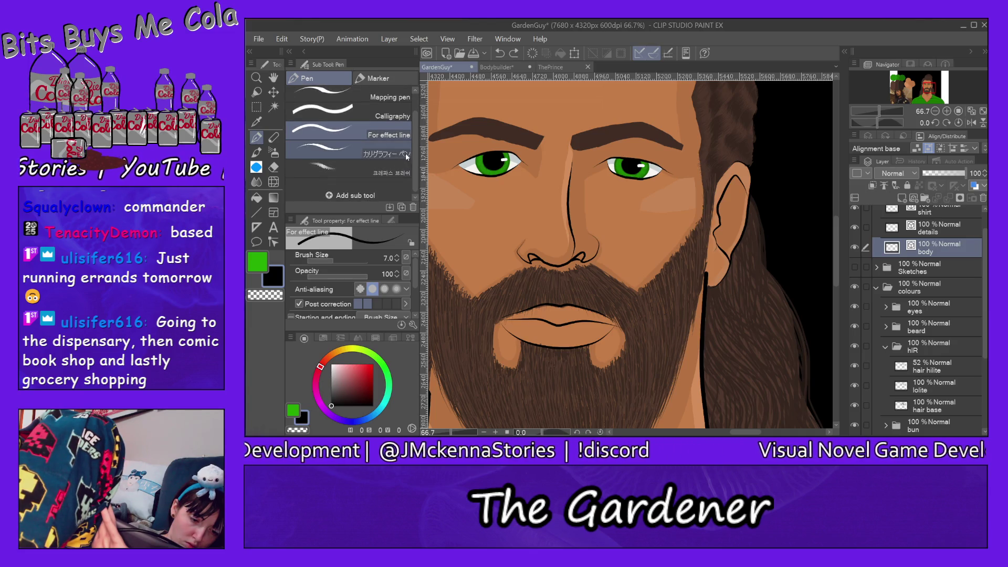
pyautogui.click(402, 152)
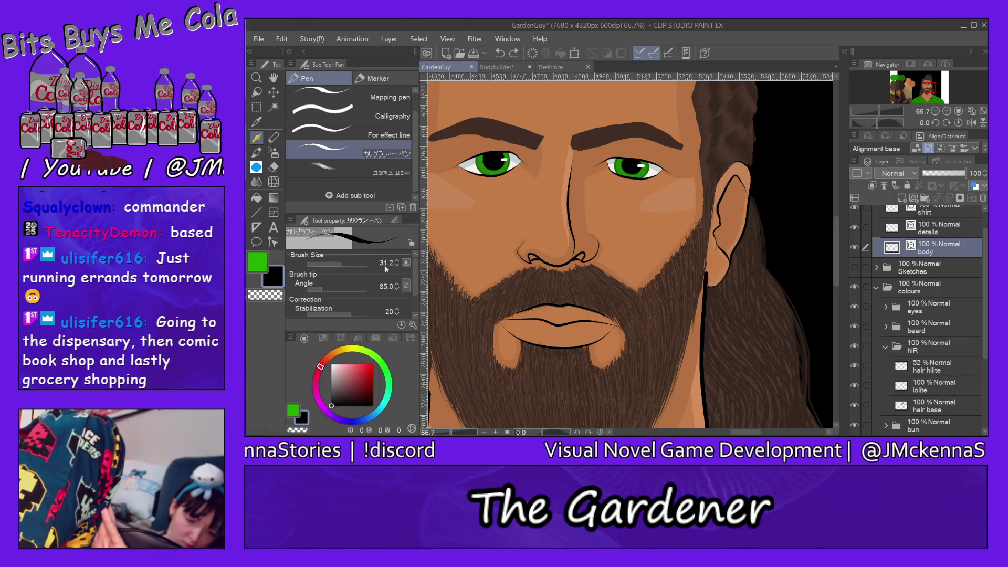
# - Pan the canvas over to the left side of the face where hair meets beard
pyautogui.scroll(-5, 397, 266)
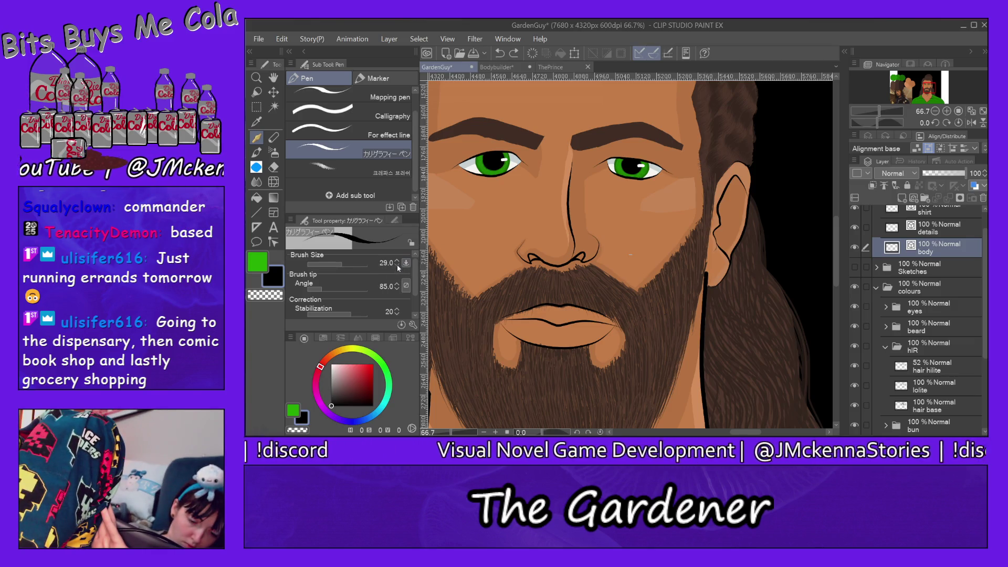
pyautogui.scroll(-1, 396, 265)
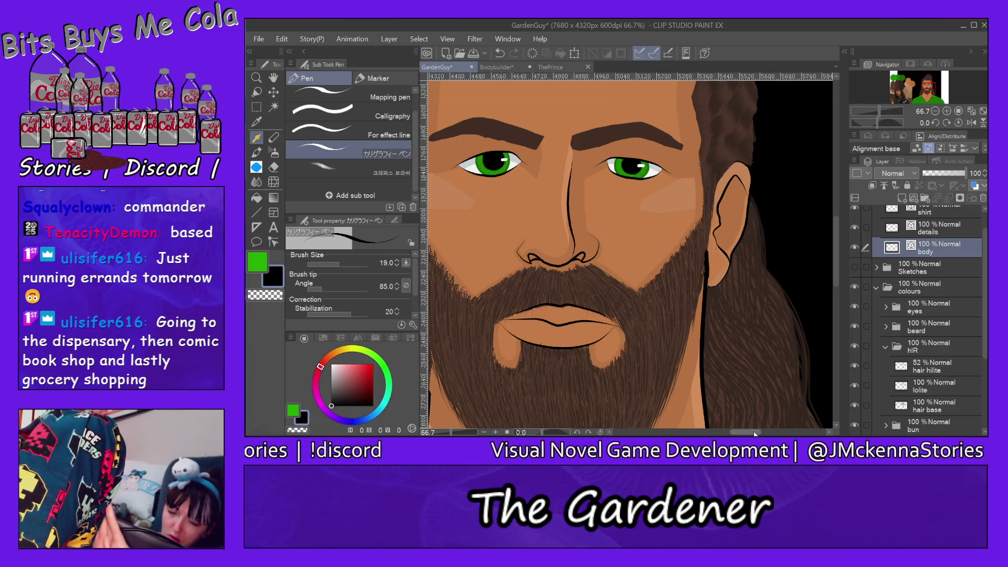
pyautogui.hscroll(-3, 755, 427)
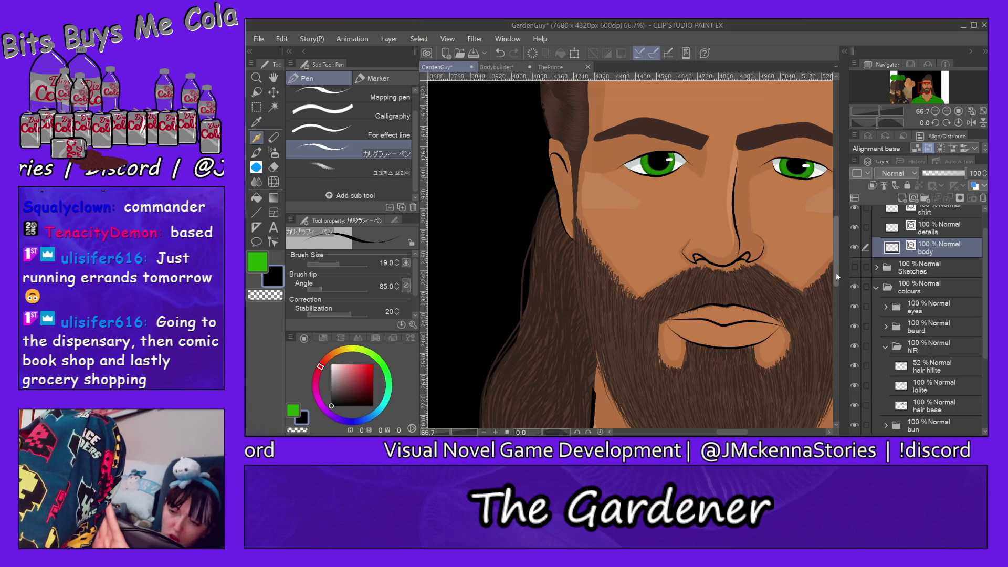
# - Ink outline strokes where the left hair meets the beard, undoing the last one
pyautogui.scroll(-2, 796, 336)
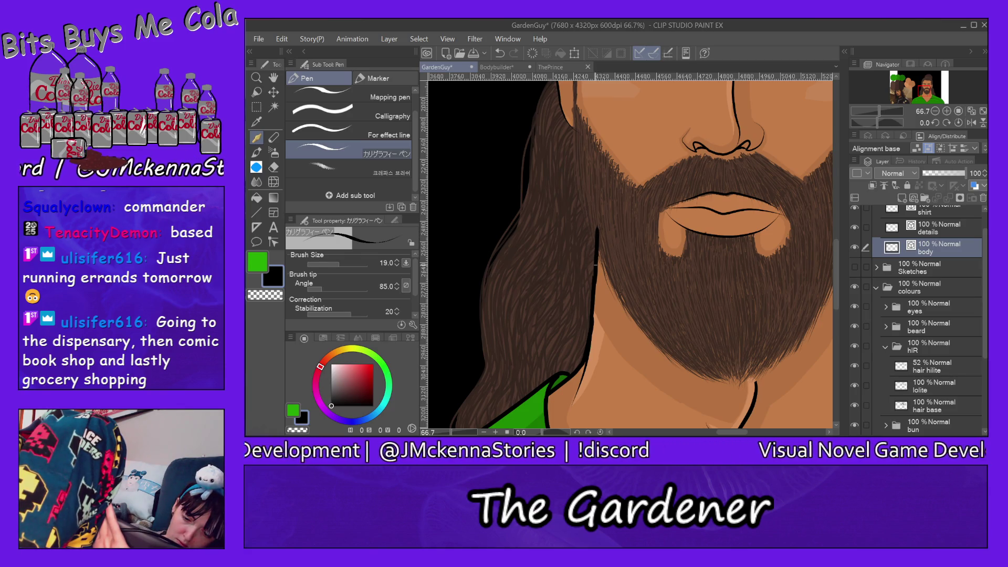
pyautogui.moveTo(590, 311); pyautogui.dragTo(578, 376)
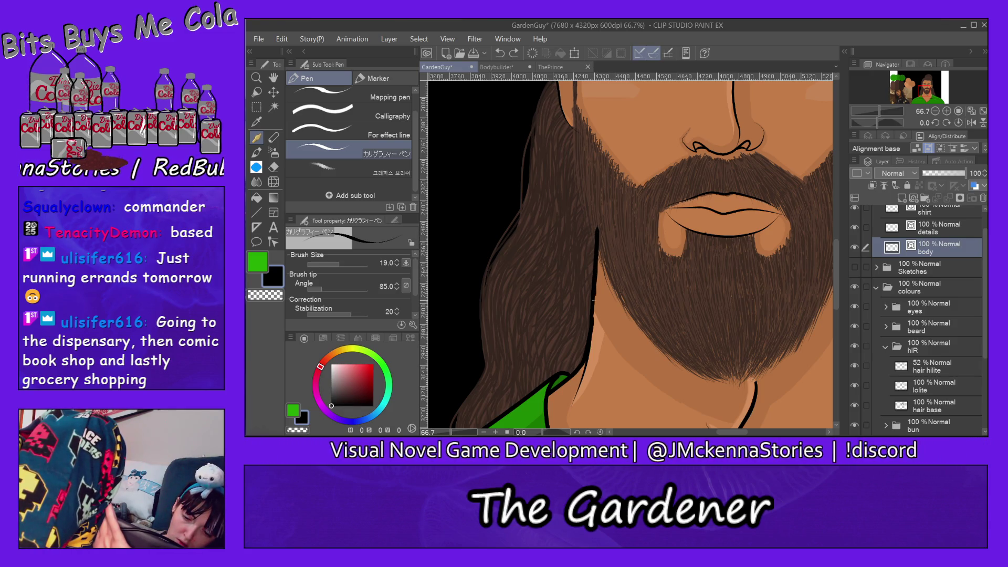
pyautogui.moveTo(597, 258); pyautogui.dragTo(595, 283)
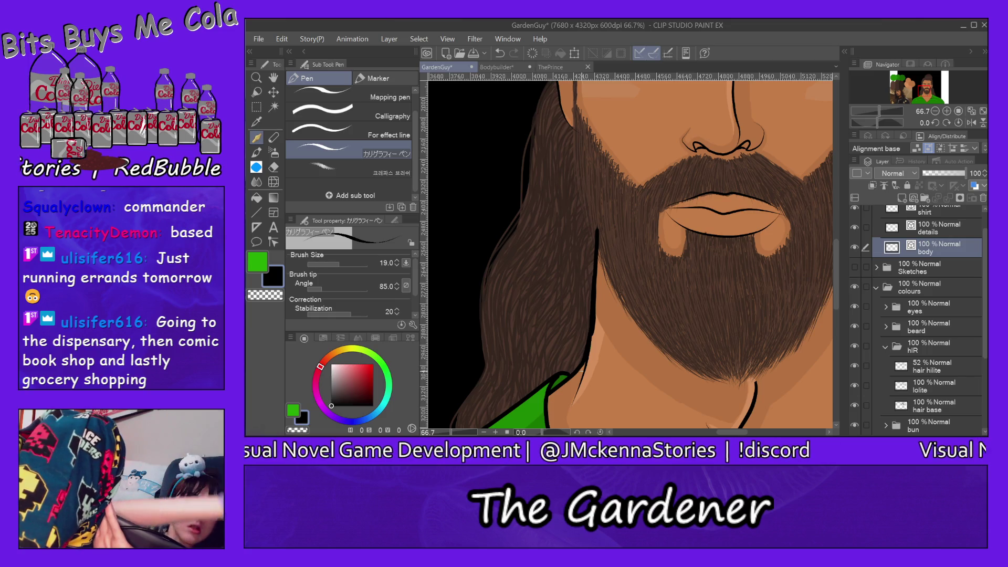
pyautogui.hotkey('ctrl', 'z')
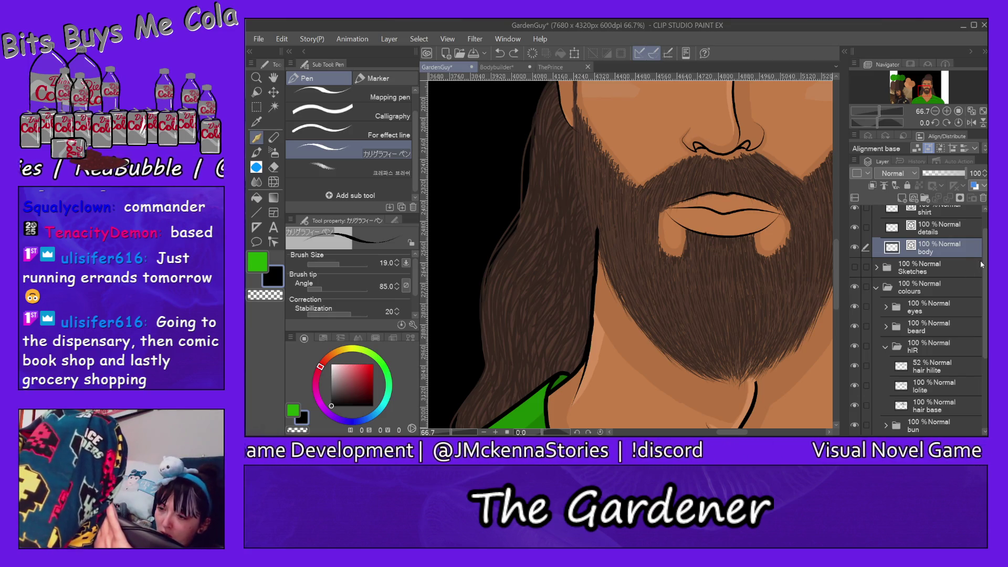
# - Toggle the body lineart's visibility off and on to compare outlines, showing the neck below
pyautogui.scroll(1, 880, 233)
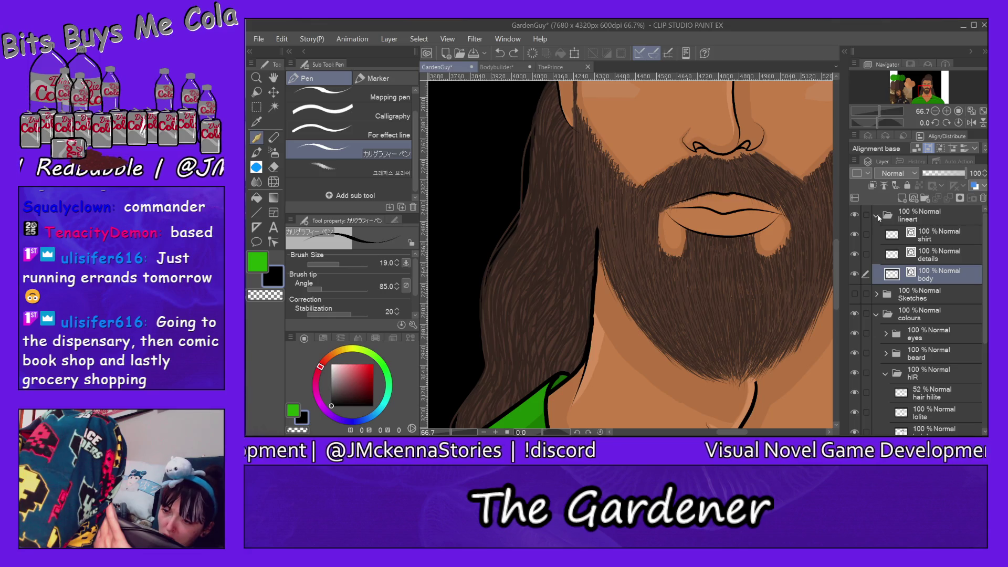
pyautogui.click(854, 274)
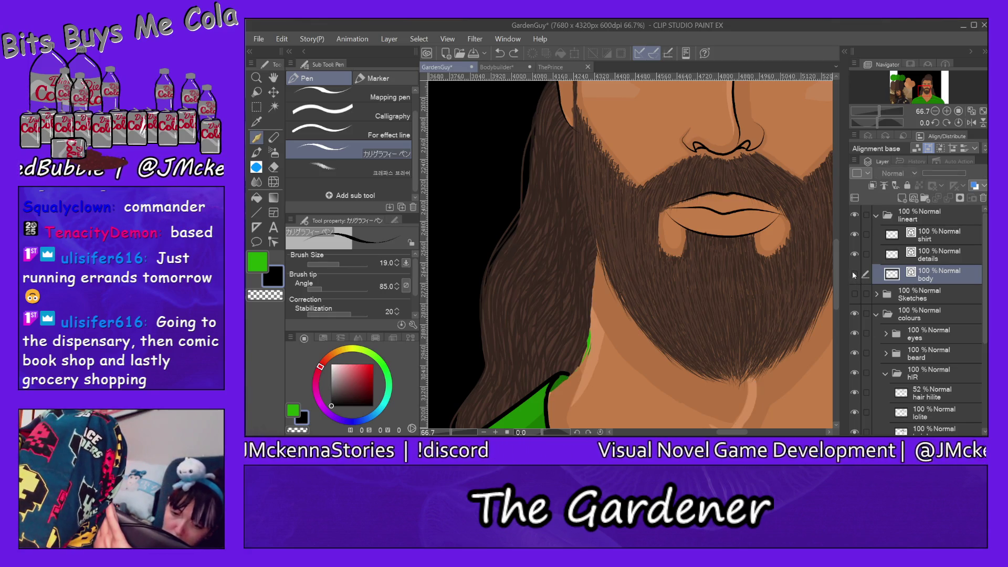
pyautogui.click(854, 273)
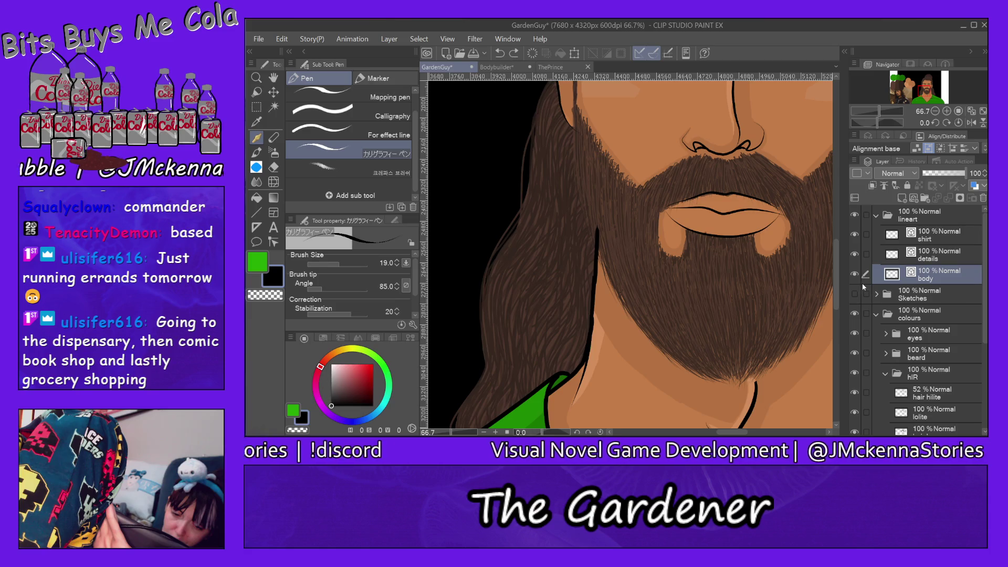
pyautogui.moveTo(836, 270); pyautogui.dragTo(839, 304)
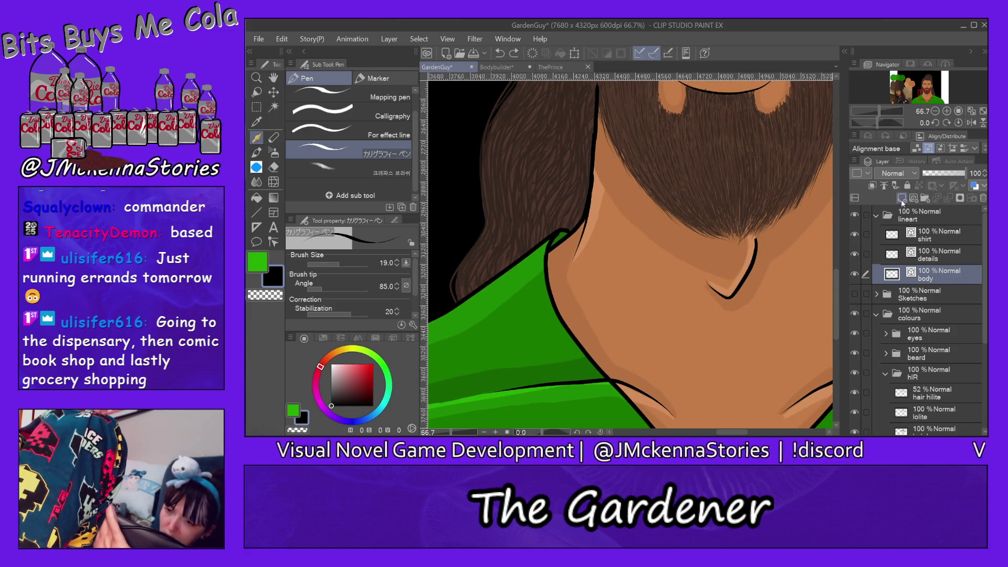
# - Add a new raster layer above the body lineart and hide the body lineart
pyautogui.click(902, 198)
pyautogui.click(854, 293)
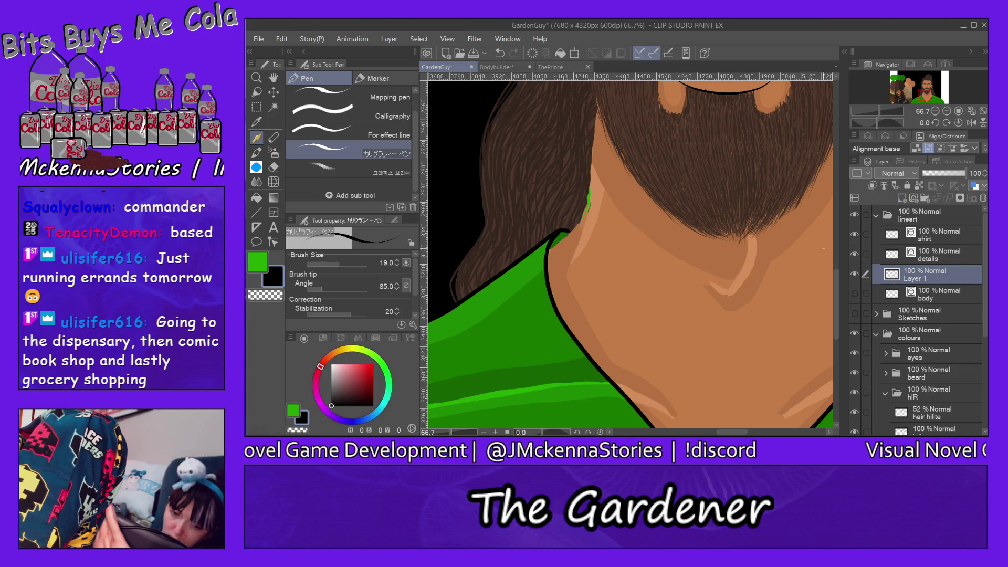
pyautogui.moveTo(836, 288); pyautogui.dragTo(833, 269)
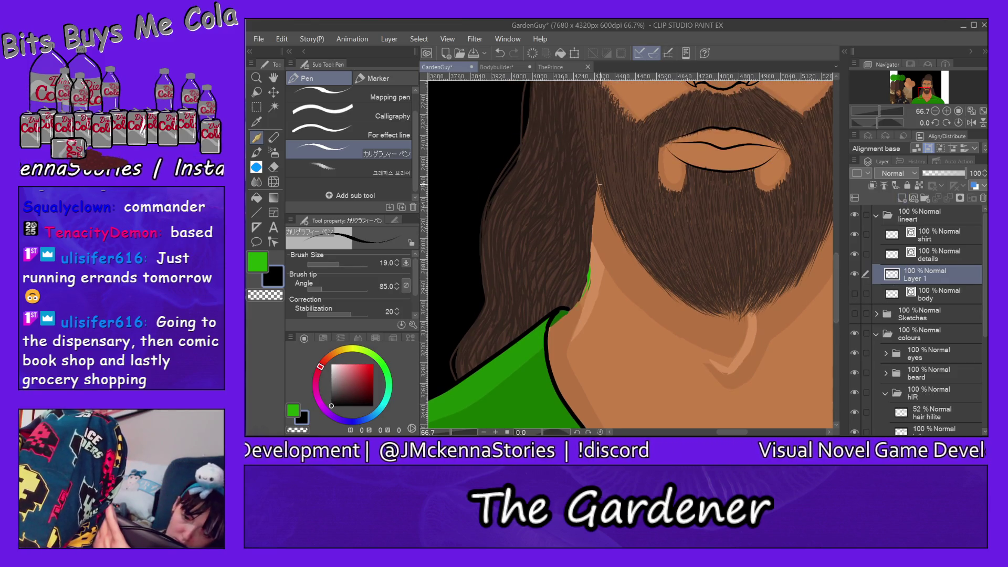
# - Ink test lines from the beard edge down to the neck, undoing each attempt
pyautogui.moveTo(594, 152); pyautogui.dragTo(574, 339)
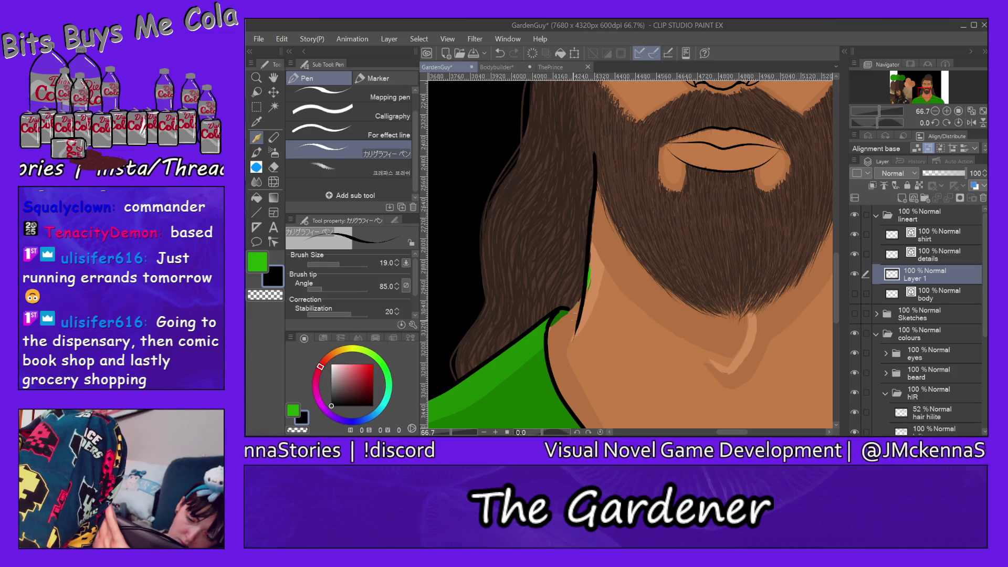
pyautogui.hotkey('ctrl', 'z')
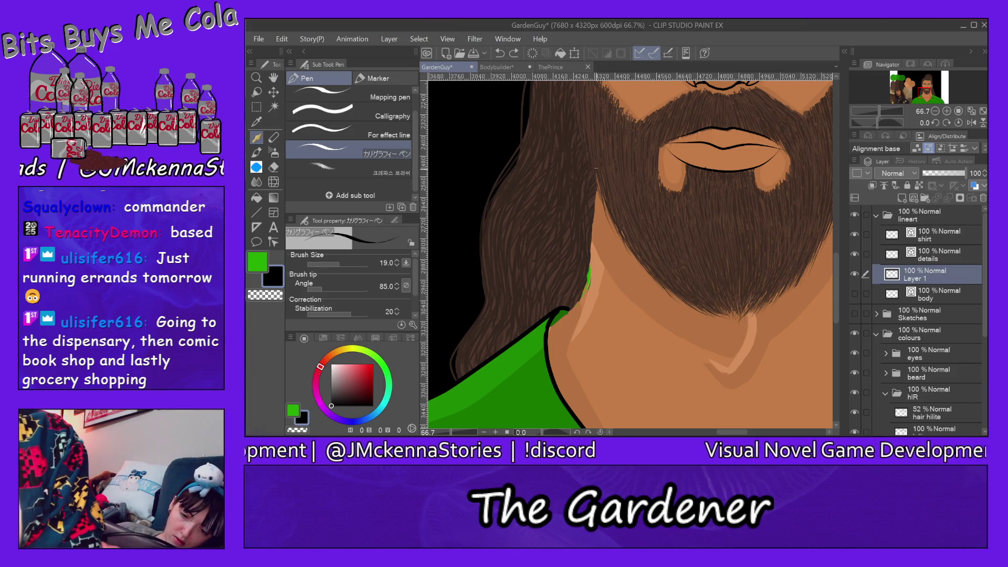
pyautogui.moveTo(596, 155); pyautogui.dragTo(570, 354)
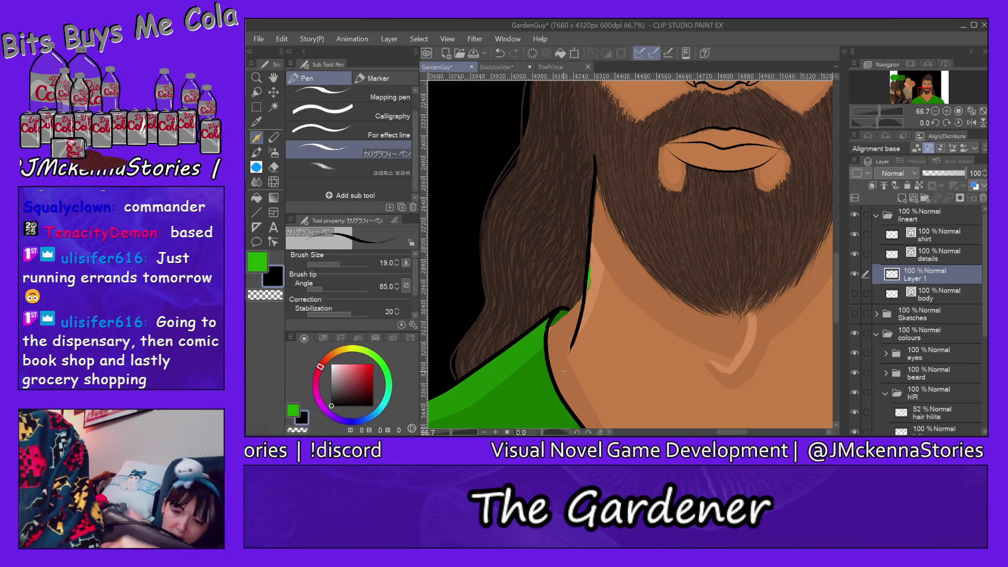
pyautogui.hotkey('ctrl', 'z')
pyautogui.moveTo(596, 151); pyautogui.dragTo(596, 183)
pyautogui.moveTo(594, 235); pyautogui.dragTo(588, 295)
# - Redraw and undo further lines down the hair edge, then adjust the brush size
pyautogui.hotkey('ctrl', 'z')
pyautogui.moveTo(592, 156); pyautogui.dragTo(589, 239)
pyautogui.hotkey('ctrl', 'z')
pyautogui.moveTo(593, 140)
pyautogui.mouseDown()
pyautogui.moveTo(592, 253)
pyautogui.moveTo(567, 351)
pyautogui.mouseUp()
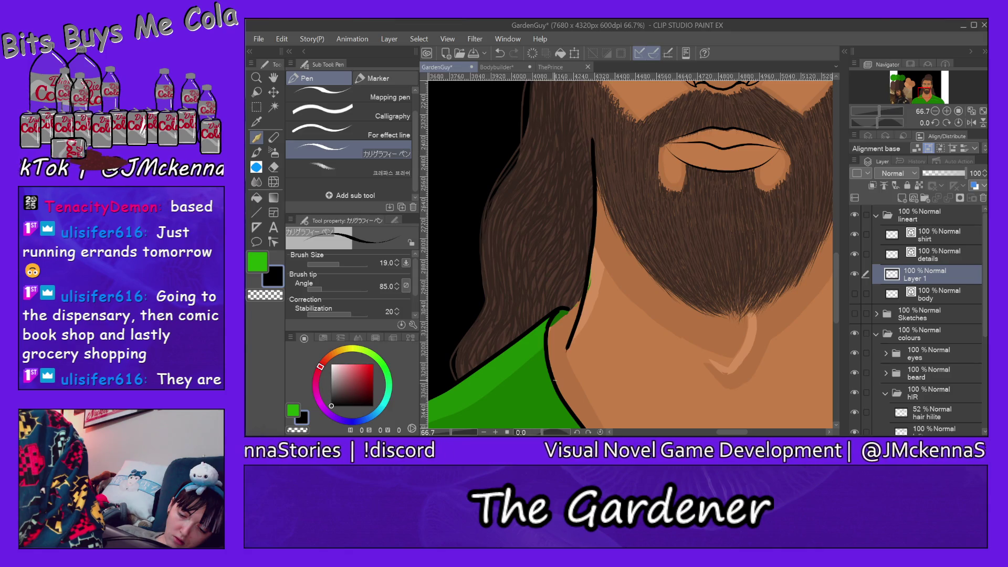
pyautogui.hotkey('ctrl', 'z')
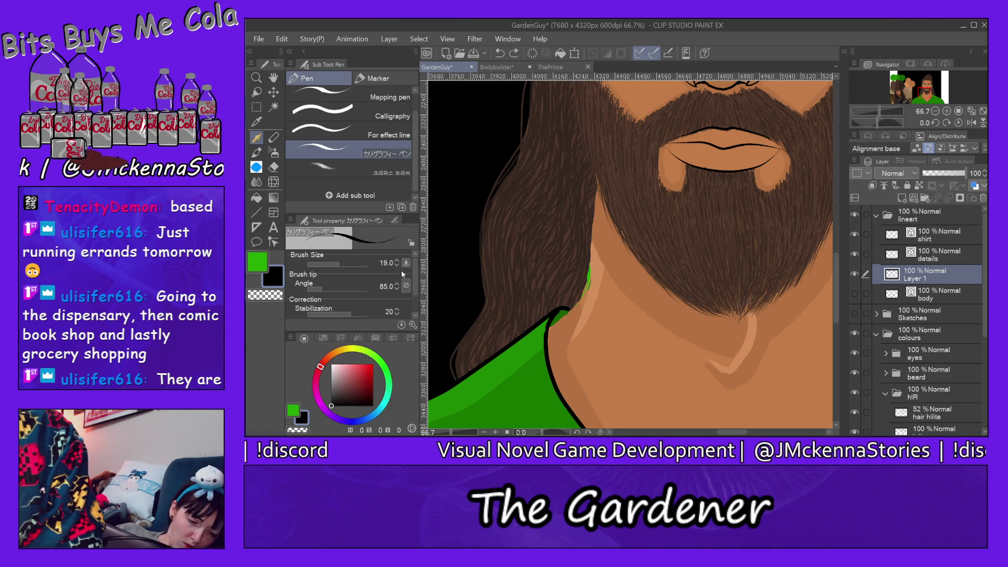
pyautogui.moveTo(414, 279)
pyautogui.mouseDown()
pyautogui.moveTo(417, 304)
pyautogui.moveTo(414, 273)
pyautogui.mouseUp()
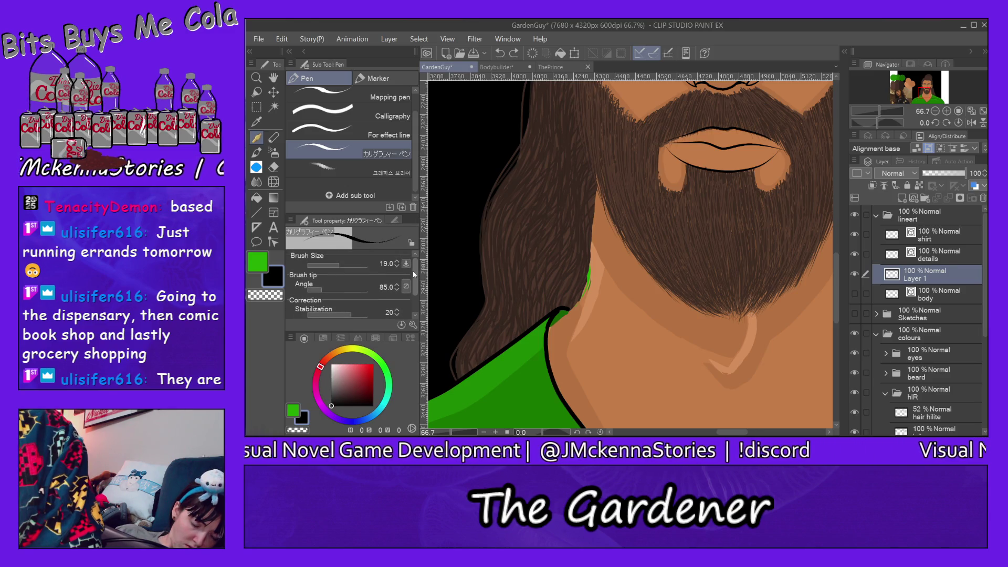
pyautogui.moveTo(413, 276)
pyautogui.mouseDown()
pyautogui.moveTo(418, 304)
pyautogui.moveTo(415, 278)
pyautogui.mouseUp()
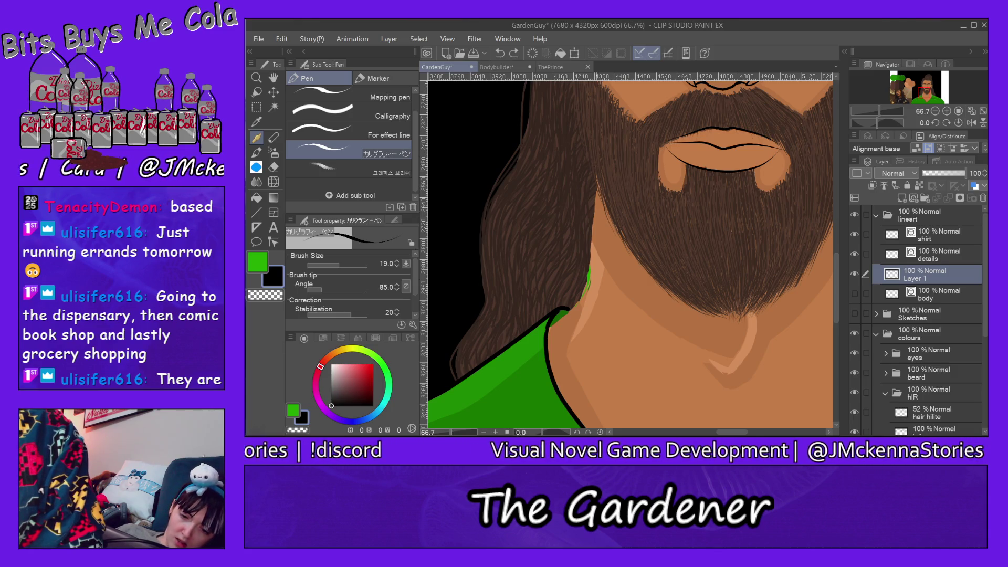
# - Ink the jaw and neck line from the beard downward, redrawing it several times
pyautogui.moveTo(595, 158); pyautogui.dragTo(571, 341)
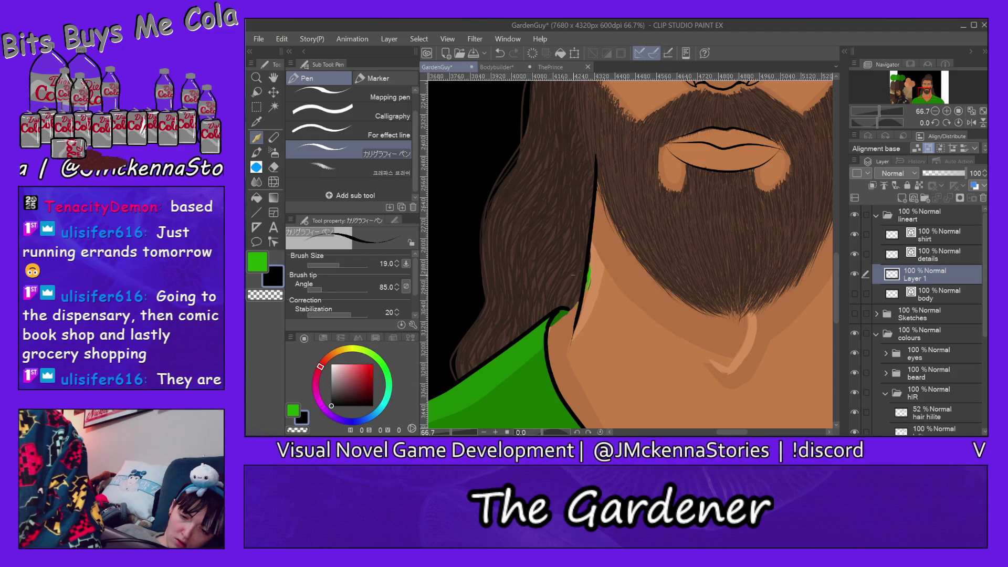
pyautogui.hotkey('ctrl', 'z')
pyautogui.moveTo(596, 157); pyautogui.dragTo(573, 339)
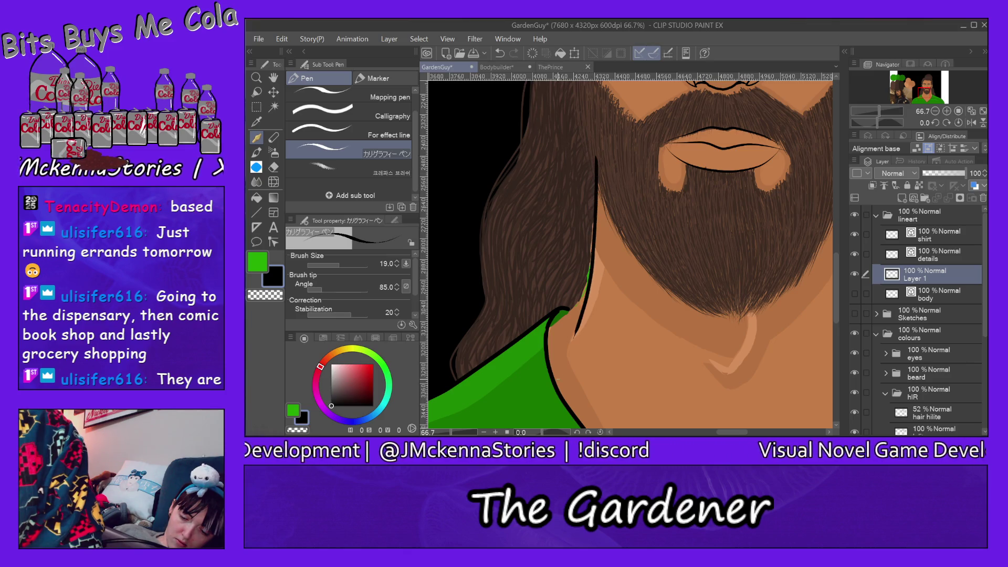
pyautogui.hotkey('ctrl', 'z')
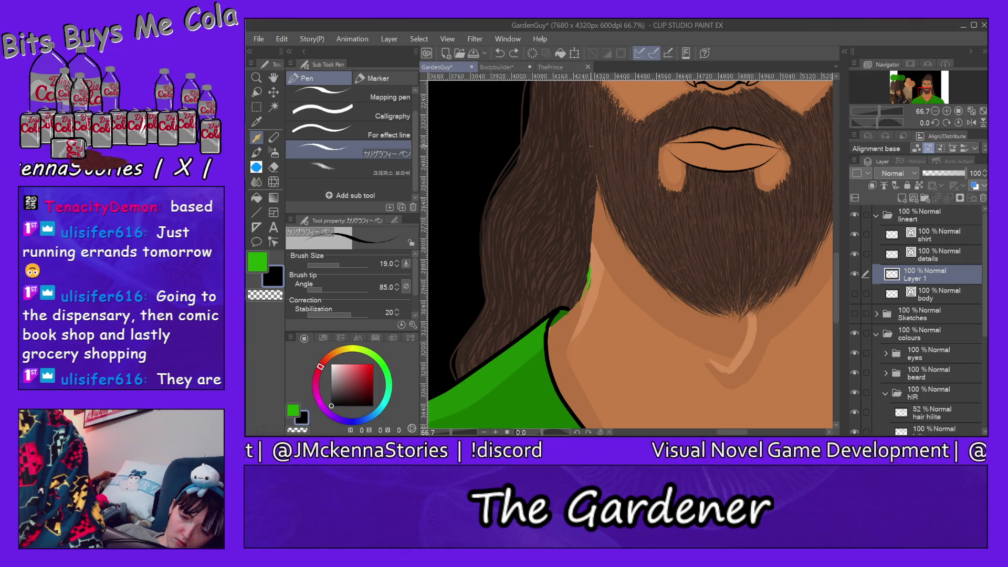
pyautogui.moveTo(594, 147)
pyautogui.mouseDown()
pyautogui.moveTo(588, 277)
pyautogui.moveTo(566, 353)
pyautogui.mouseUp()
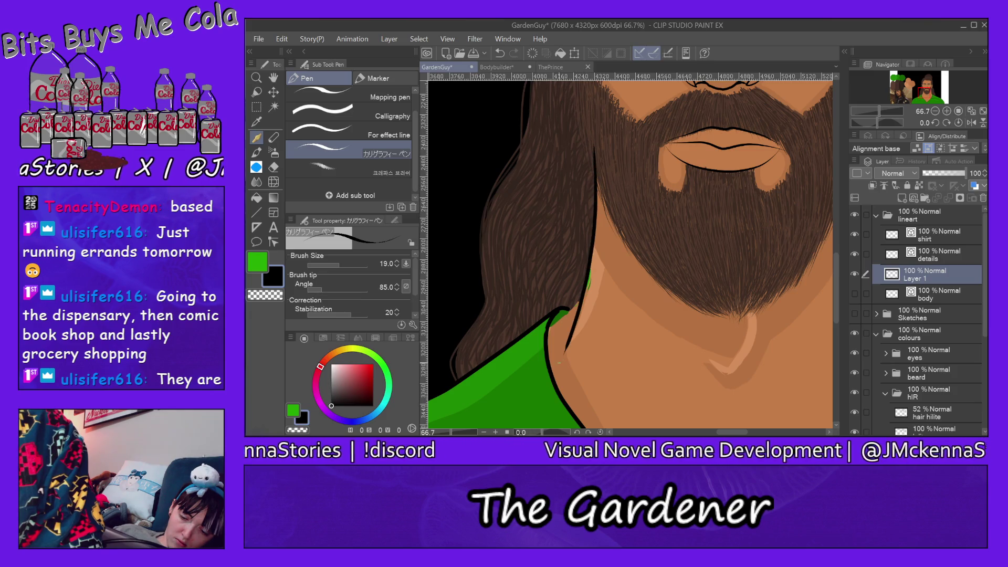
pyautogui.hotkey('ctrl', 'z')
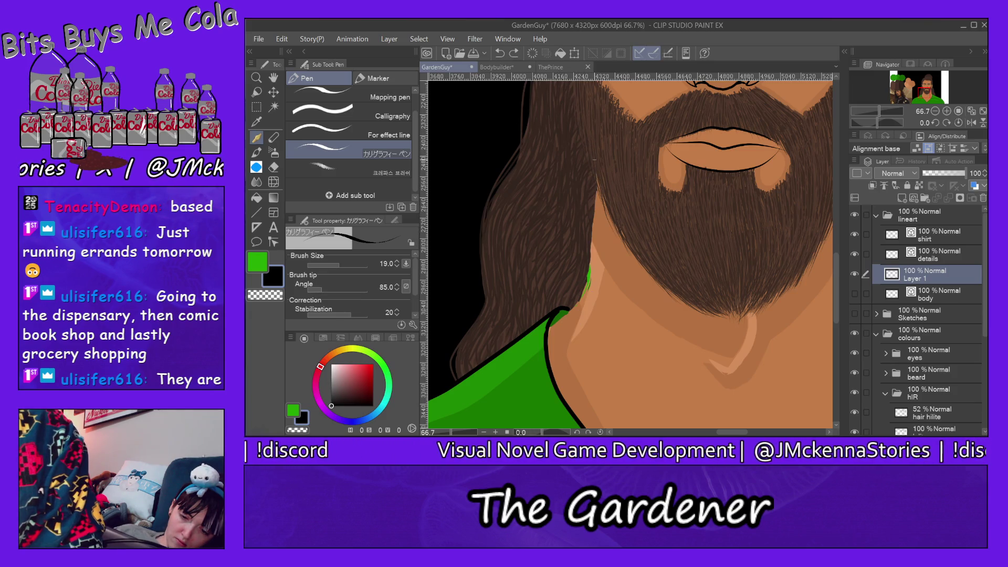
pyautogui.moveTo(594, 196); pyautogui.dragTo(567, 348)
pyautogui.hotkey('ctrl', 'z')
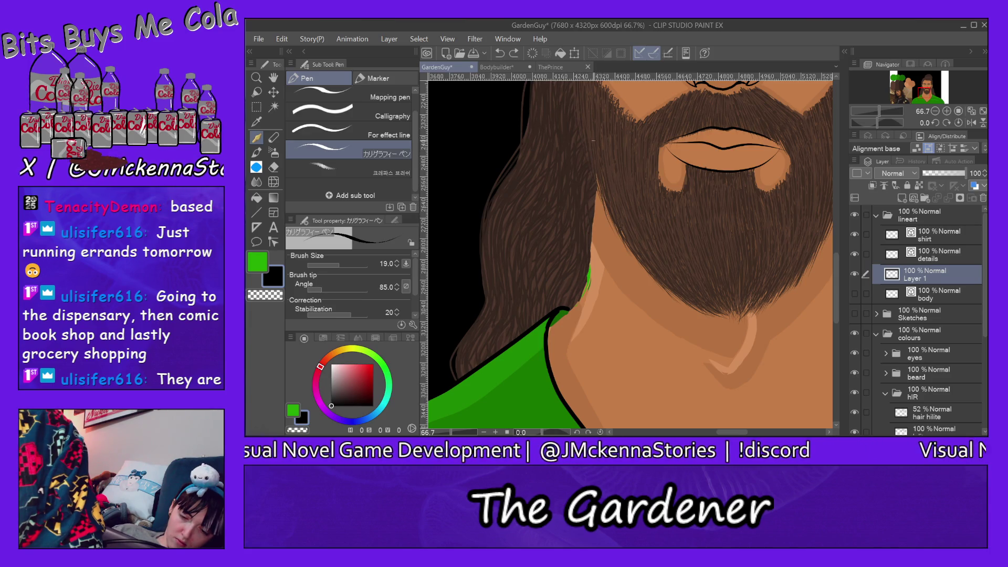
pyautogui.moveTo(593, 169); pyautogui.dragTo(570, 343)
pyautogui.hotkey('ctrl', 'z')
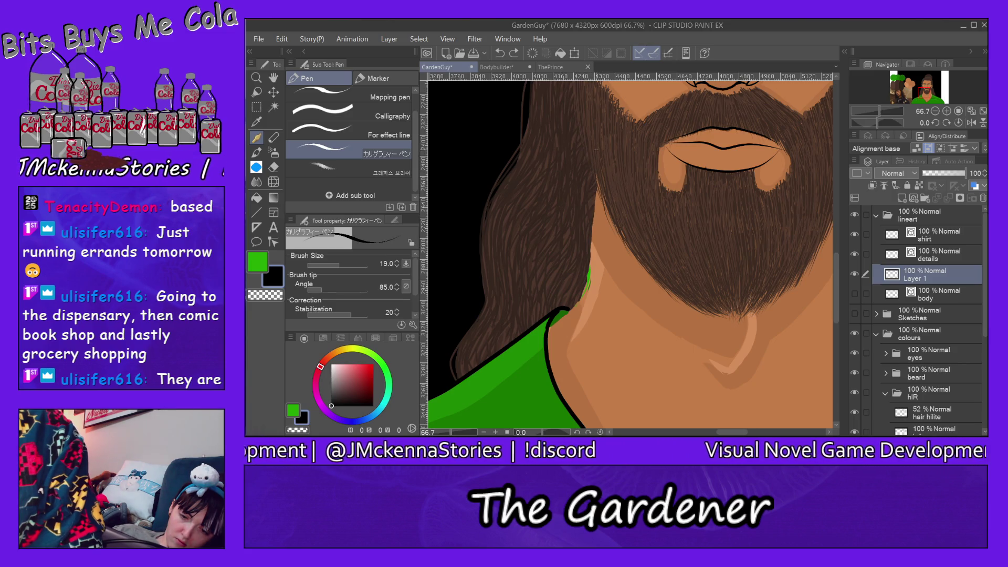
pyautogui.moveTo(595, 181)
pyautogui.mouseDown()
pyautogui.moveTo(582, 302)
pyautogui.moveTo(557, 390)
pyautogui.mouseUp()
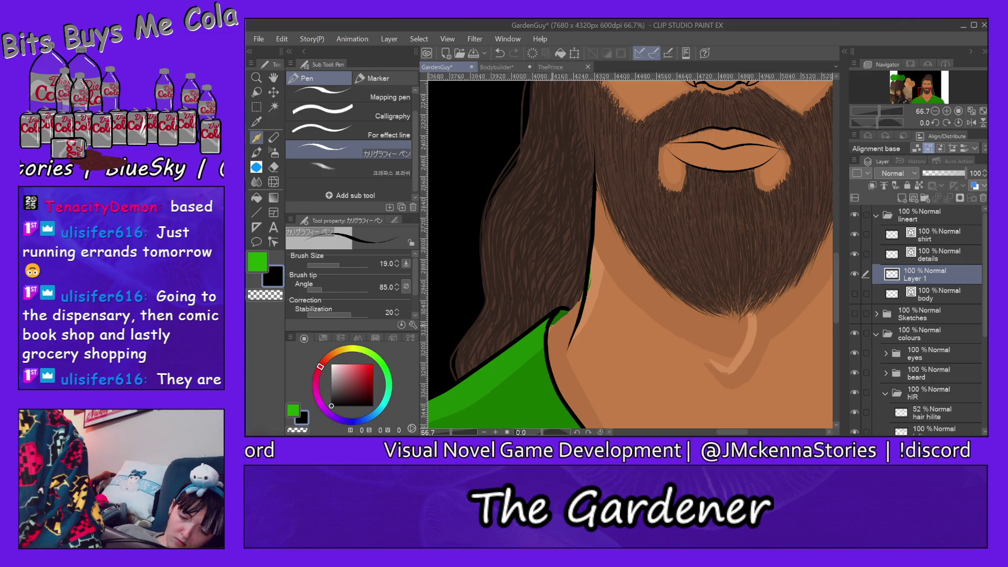
pyautogui.hotkey('ctrl', 'z')
# - Redraw the lower neck section of the line down to the green shirt
pyautogui.moveTo(586, 287); pyautogui.dragTo(548, 332)
pyautogui.hotkey('ctrl', 'z')
pyautogui.moveTo(586, 282); pyautogui.dragTo(550, 329)
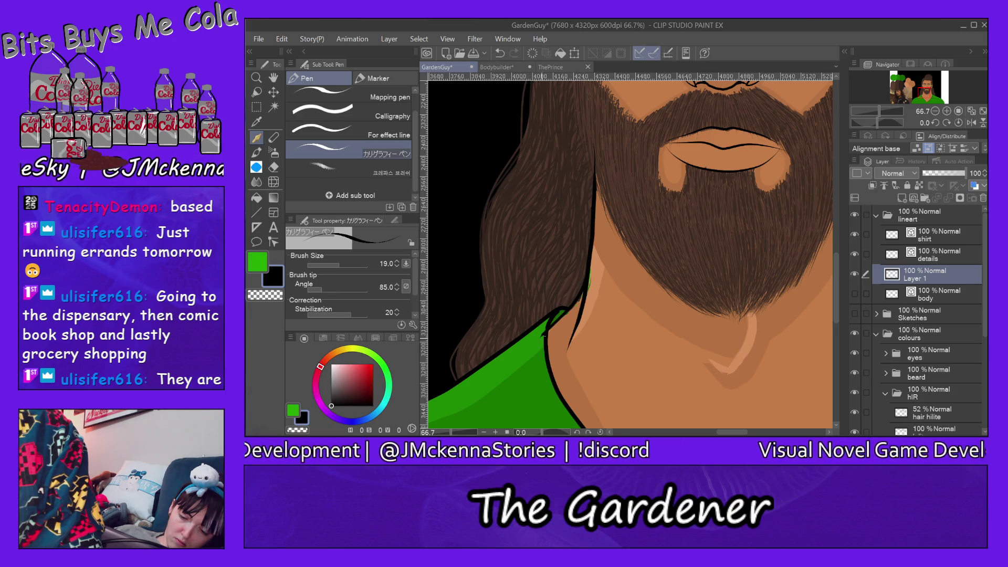
pyautogui.hotkey('ctrl', 'z')
pyautogui.moveTo(585, 286); pyautogui.dragTo(549, 330)
pyautogui.hotkey('ctrl', 'z')
pyautogui.moveTo(585, 284); pyautogui.dragTo(550, 330)
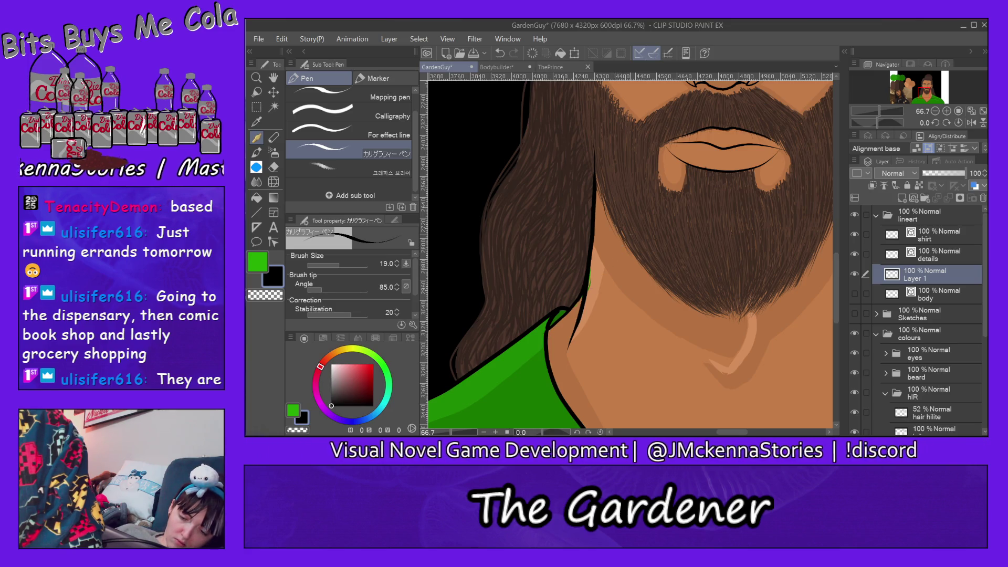
pyautogui.hscroll(5, 630, 252)
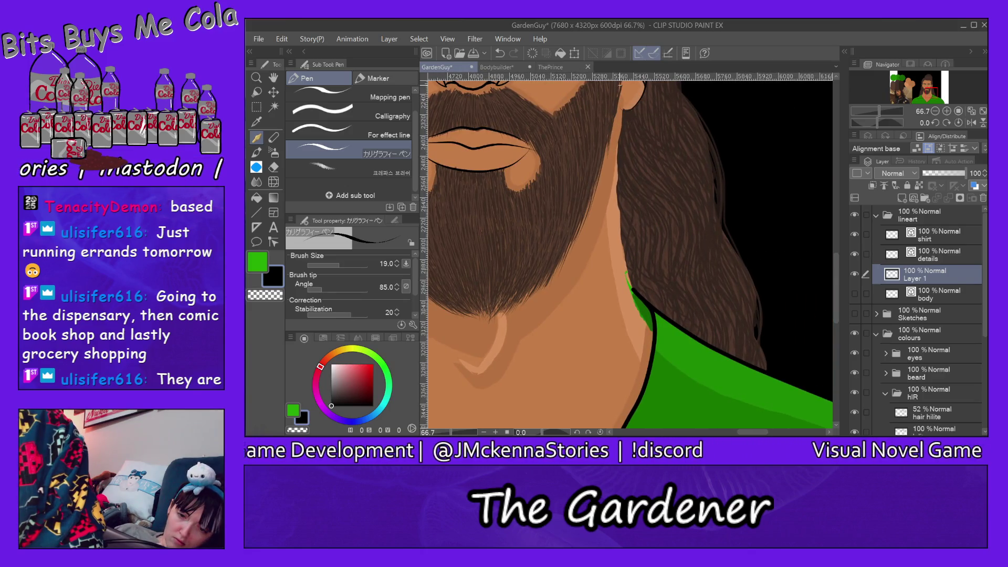
# - Draw a line-art stroke down the jaw edge and a link from ear to jaw
pyautogui.moveTo(619, 83)
pyautogui.mouseDown()
pyautogui.moveTo(623, 259)
pyautogui.moveTo(653, 336)
pyautogui.mouseUp()
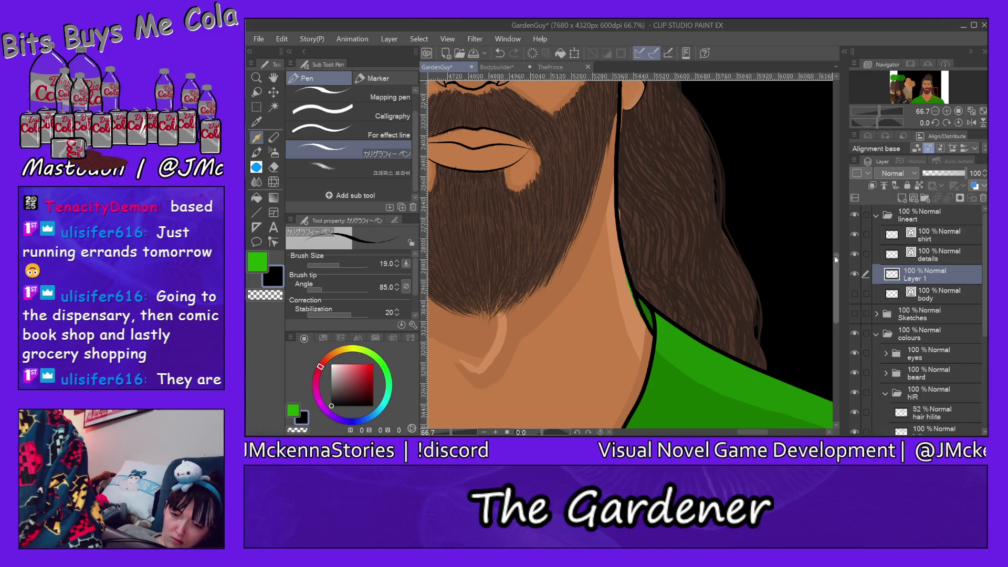
pyautogui.moveTo(838, 275); pyautogui.dragTo(840, 244)
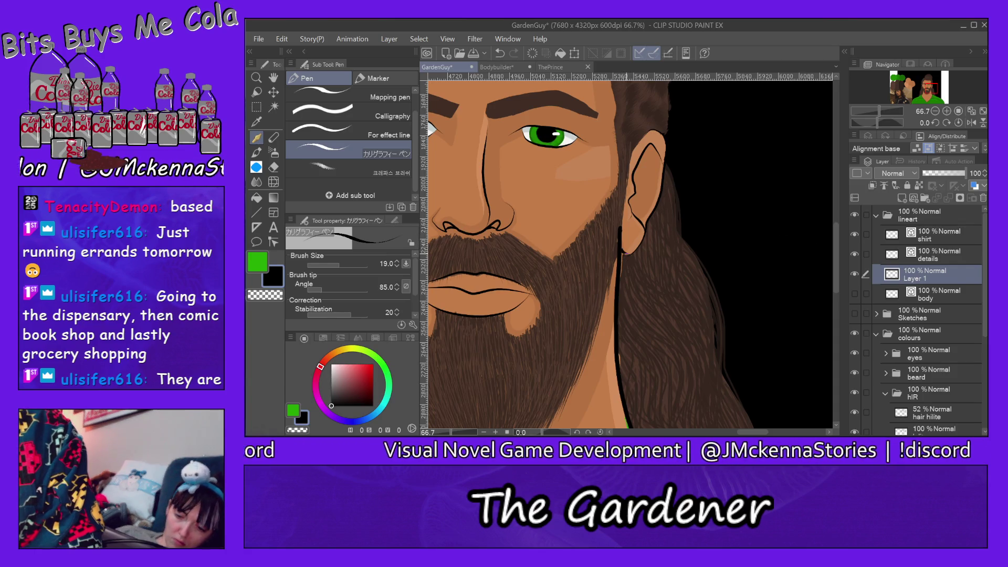
pyautogui.moveTo(625, 252); pyautogui.dragTo(645, 229)
# - Undo the ear-to-jaw stroke and trial strokes inside the ear and near the hairline
pyautogui.hotkey('ctrl', 'z')
pyautogui.hotkey('ctrl', 'z')
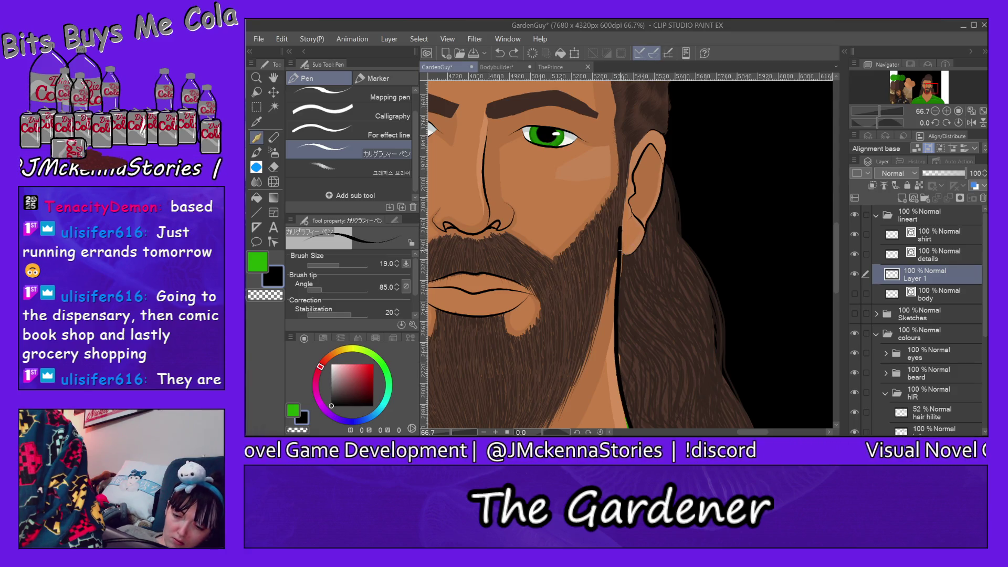
pyautogui.hotkey('ctrl', 'z')
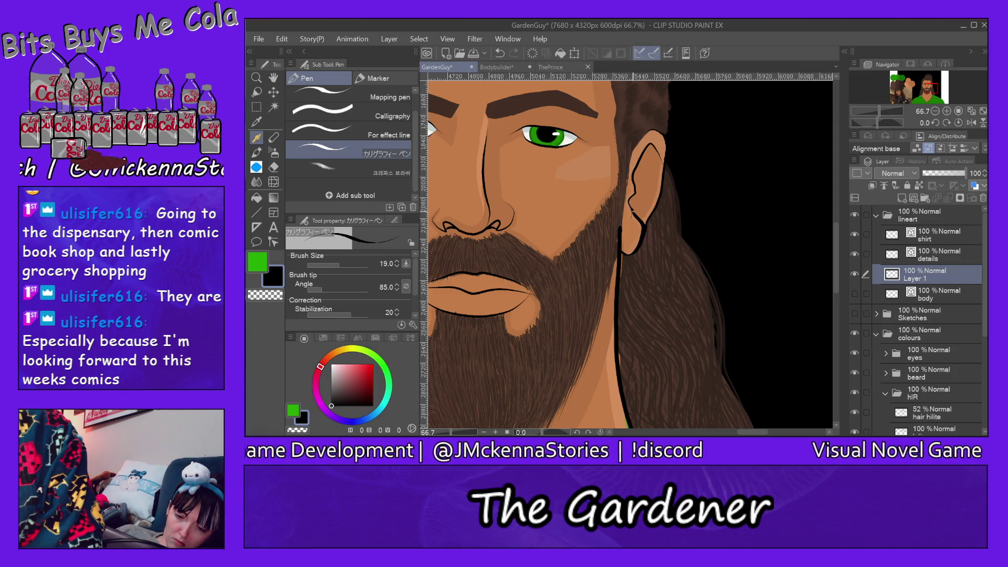
pyautogui.hotkey('ctrl', 'z')
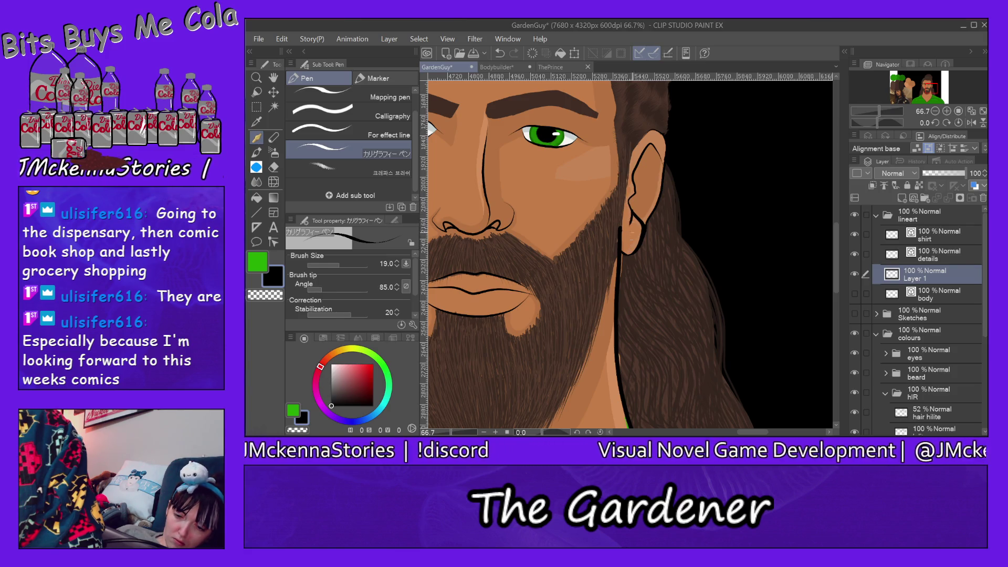
pyautogui.hotkey('ctrl', 'z')
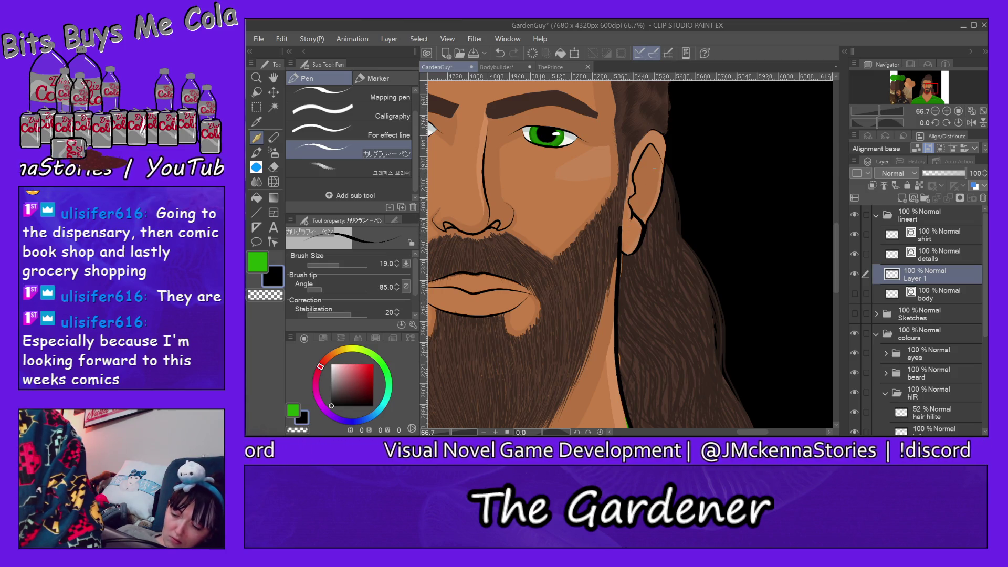
pyautogui.moveTo(745, 432); pyautogui.dragTo(726, 434)
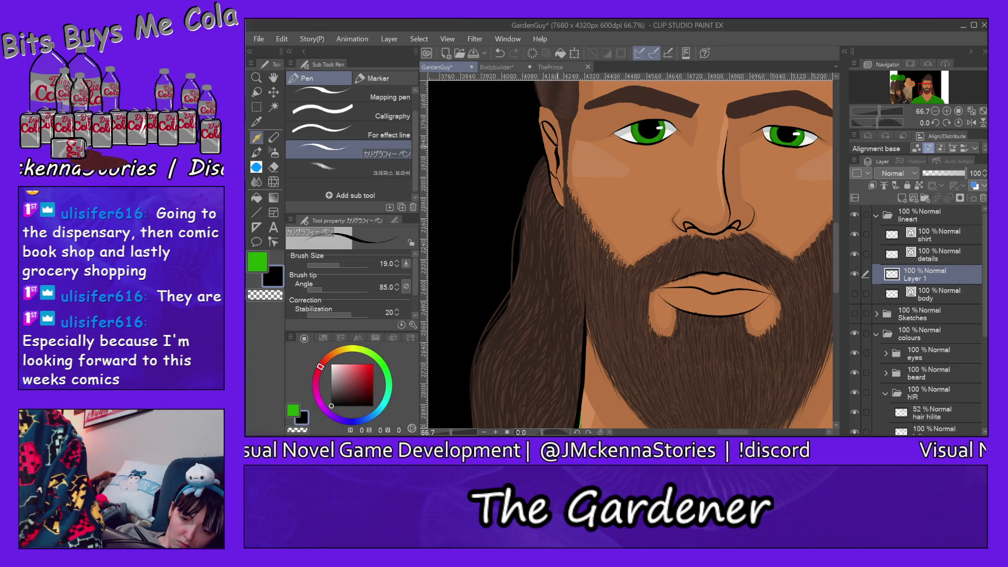
pyautogui.hotkey('ctrl', 'z')
pyautogui.hotkey('ctrl', 'z')
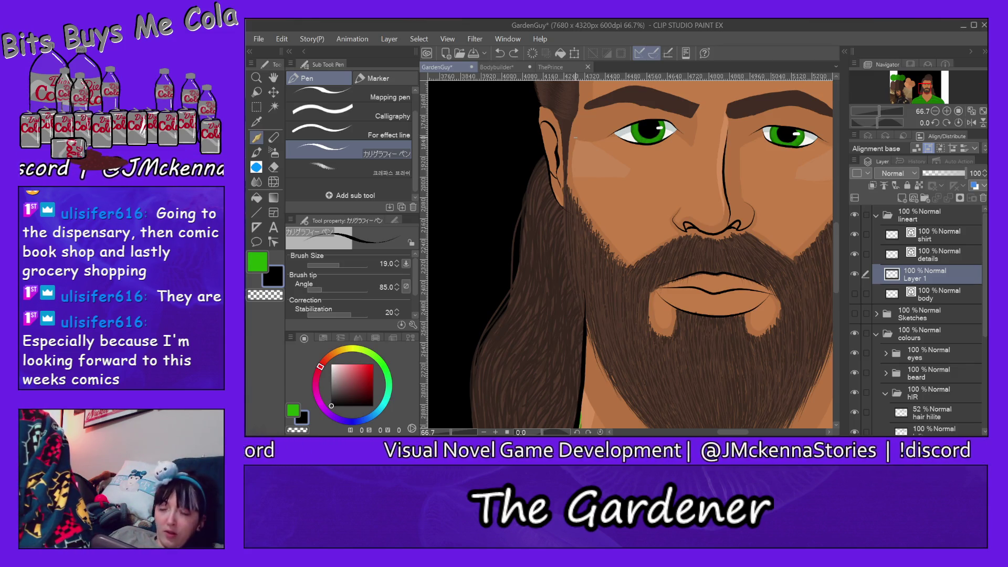
pyautogui.moveTo(734, 432); pyautogui.dragTo(751, 433)
pyautogui.click(278, 166)
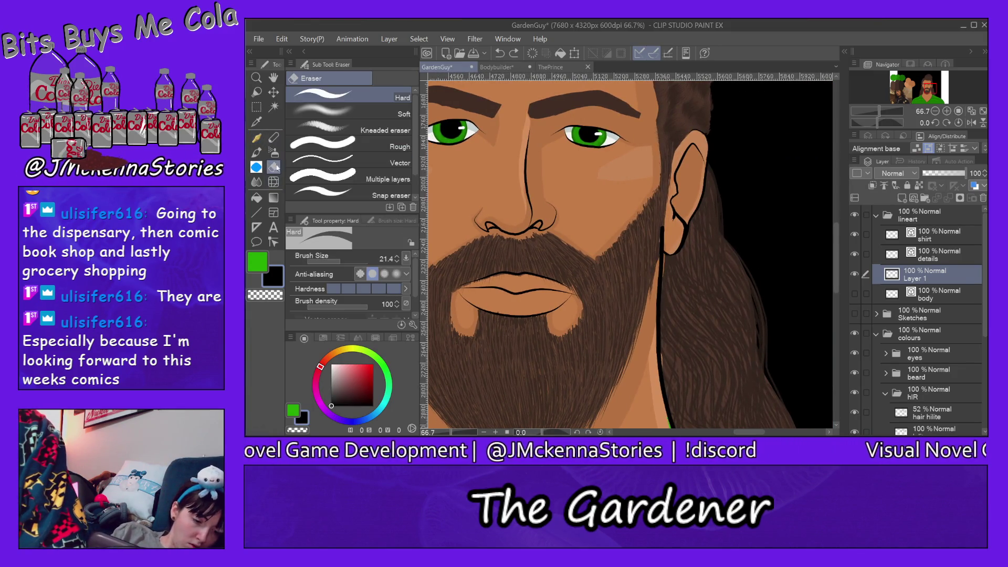
# - Erase the excess line where the beard meets the hair edge
pyautogui.click(656, 241)
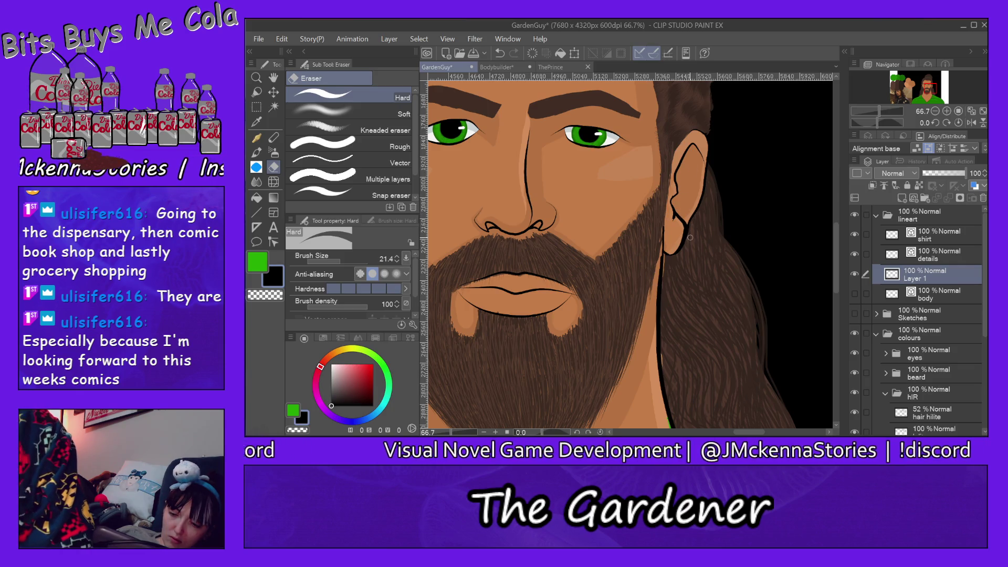
pyautogui.scroll(-3, 833, 247)
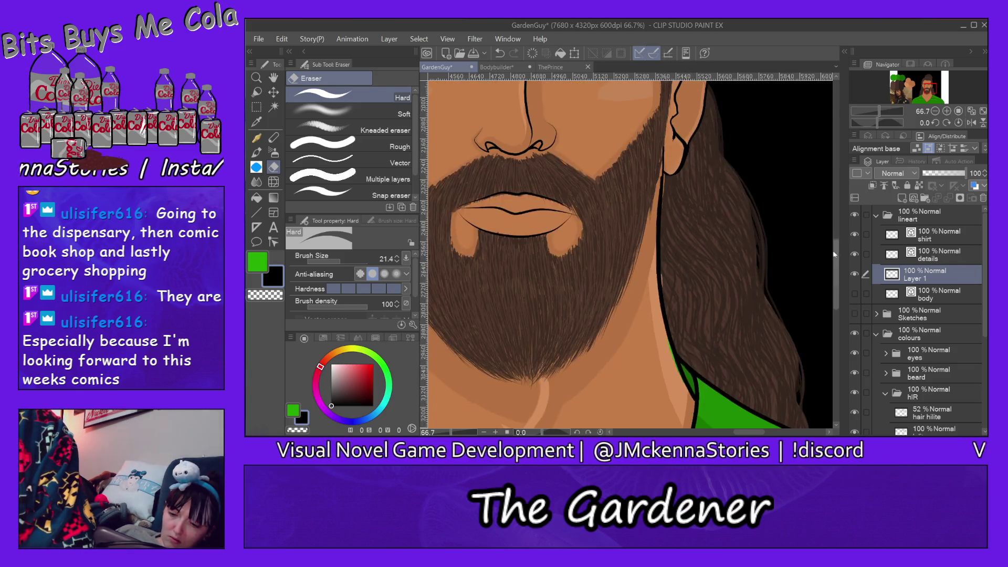
pyautogui.keyDown('ctrl'); pyautogui.keyDown('shift'); pyautogui.click(664, 286); pyautogui.keyUp('shift'); pyautogui.keyUp('ctrl')
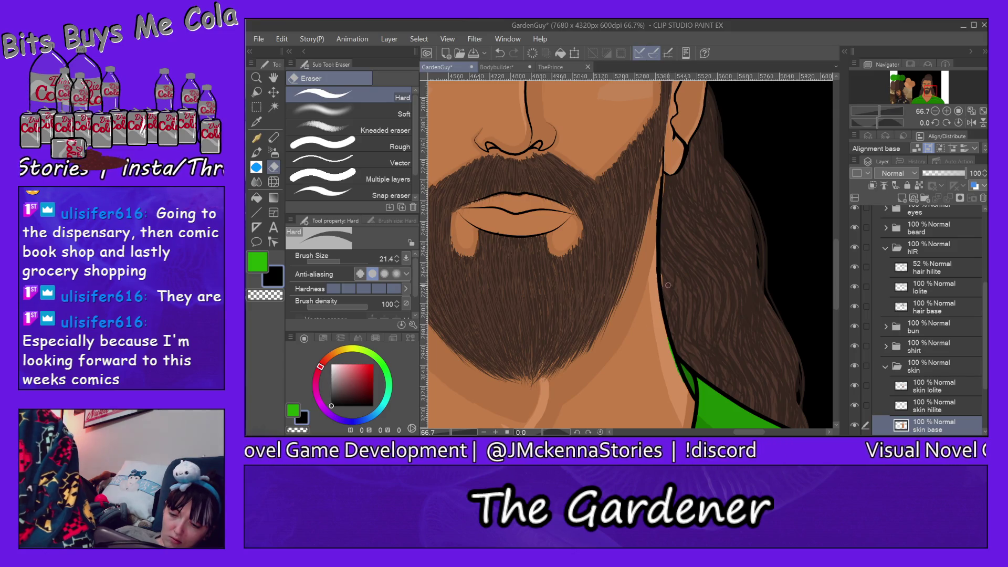
pyautogui.keyDown('ctrl'); pyautogui.keyDown('shift'); pyautogui.click(656, 312); pyautogui.keyUp('shift'); pyautogui.keyUp('ctrl')
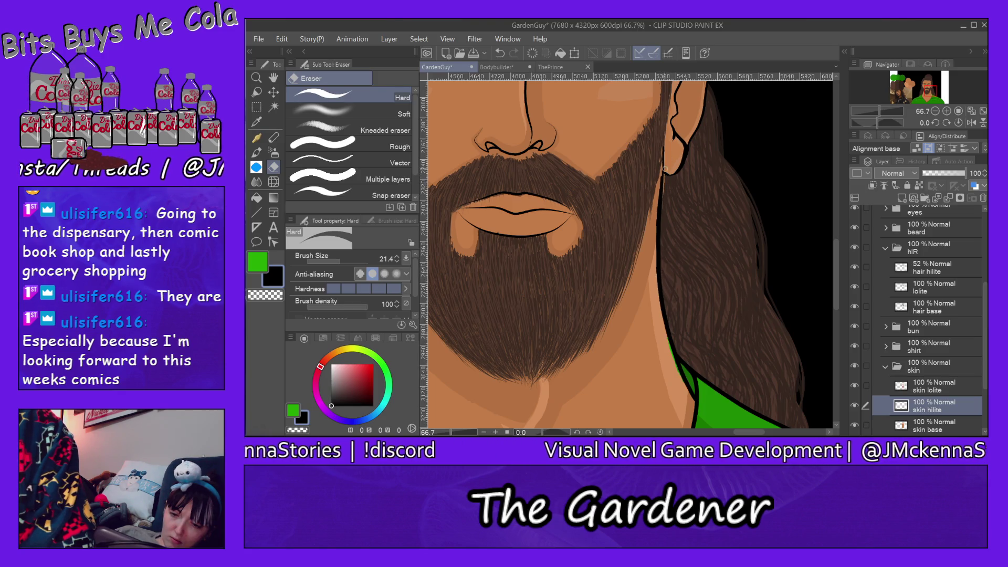
pyautogui.keyDown('ctrl'); pyautogui.keyDown('shift'); pyautogui.click(651, 221); pyautogui.keyUp('shift'); pyautogui.keyUp('ctrl')
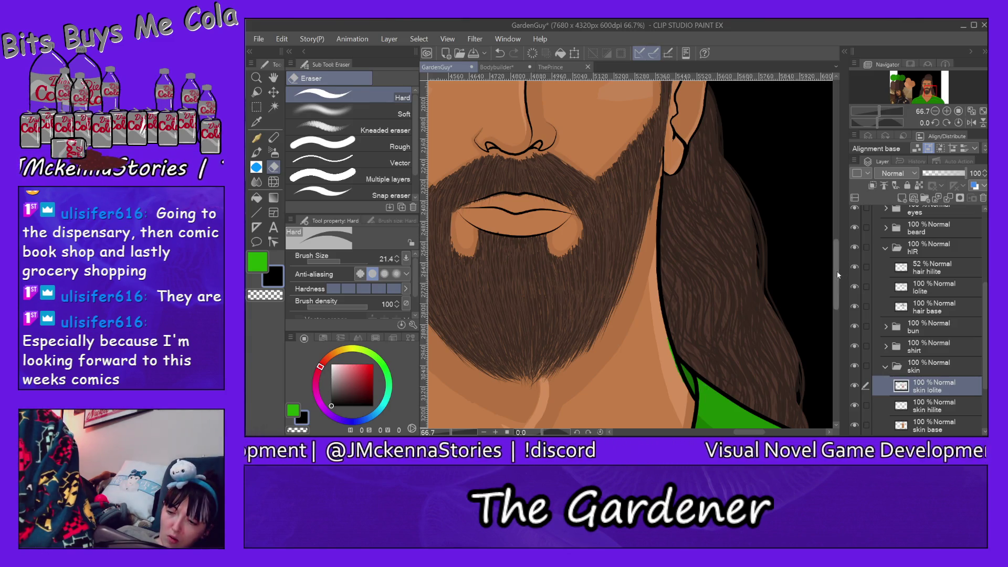
pyautogui.scroll(-3, 837, 270)
pyautogui.keyDown('ctrl'); pyautogui.keyDown('shift'); pyautogui.click(677, 188); pyautogui.keyUp('shift'); pyautogui.keyUp('ctrl')
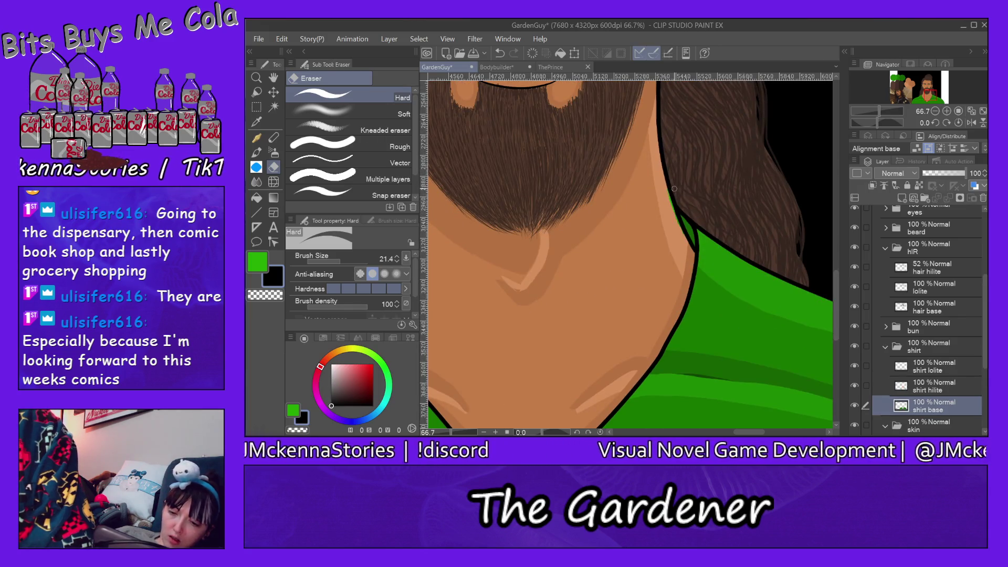
pyautogui.keyDown('ctrl'); pyautogui.keyDown('shift'); pyautogui.click(681, 222); pyautogui.keyUp('shift'); pyautogui.keyUp('ctrl')
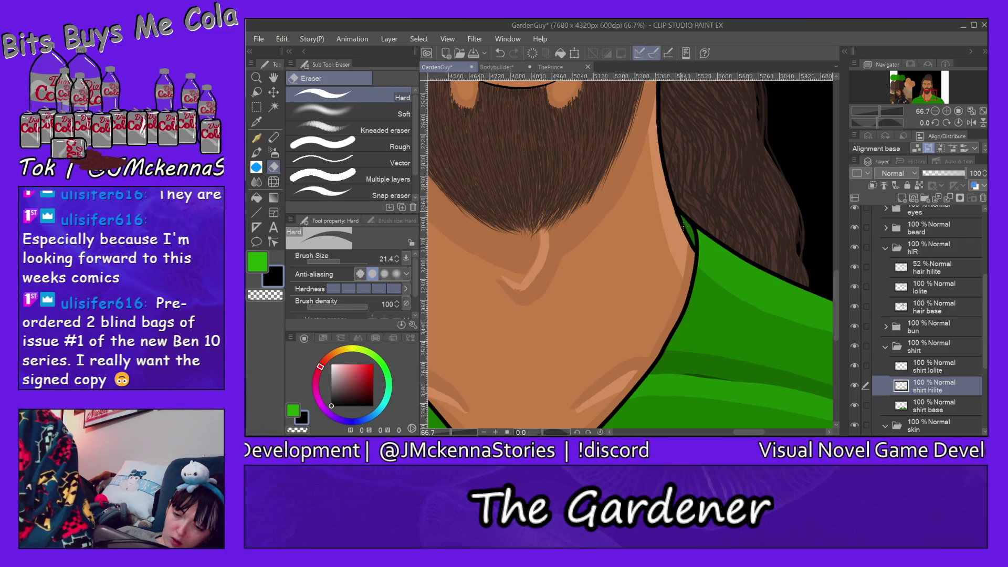
pyautogui.keyDown('ctrl'); pyautogui.keyDown('shift'); pyautogui.click(688, 216); pyautogui.keyUp('shift'); pyautogui.keyUp('ctrl')
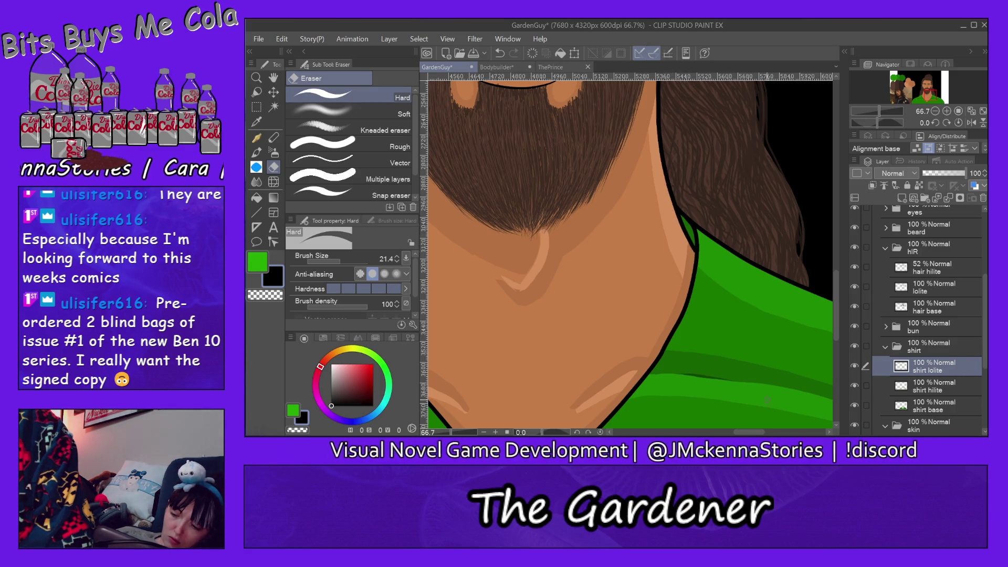
pyautogui.moveTo(755, 433); pyautogui.dragTo(731, 432)
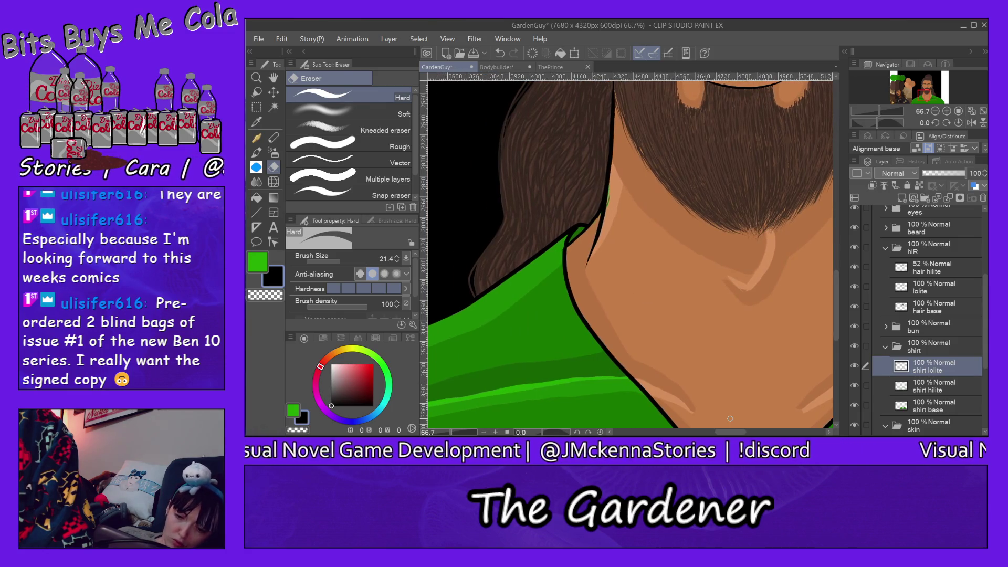
pyautogui.keyDown('ctrl'); pyautogui.keyDown('shift'); pyautogui.click(607, 202); pyautogui.keyUp('shift'); pyautogui.keyUp('ctrl')
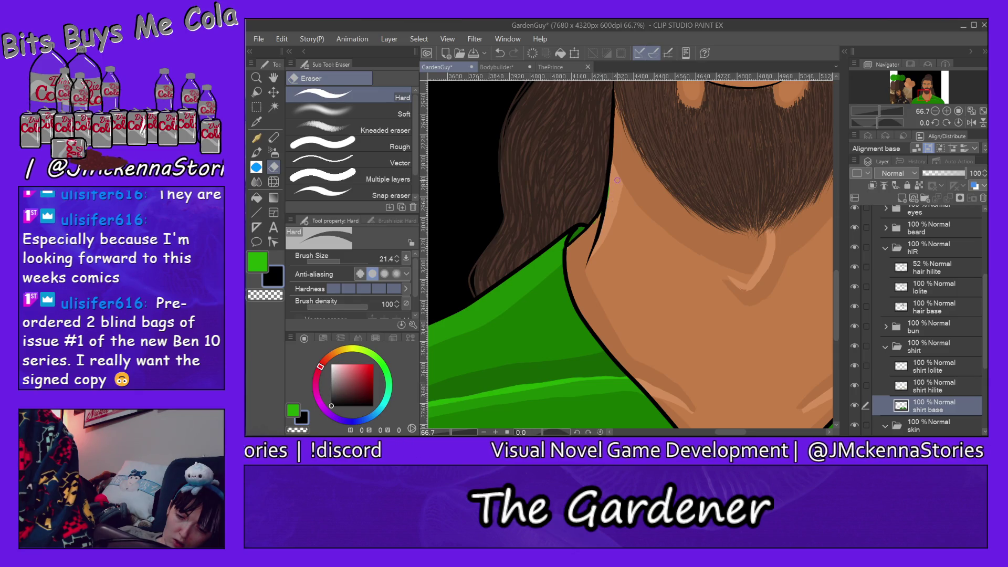
pyautogui.hotkey('alt', ']')
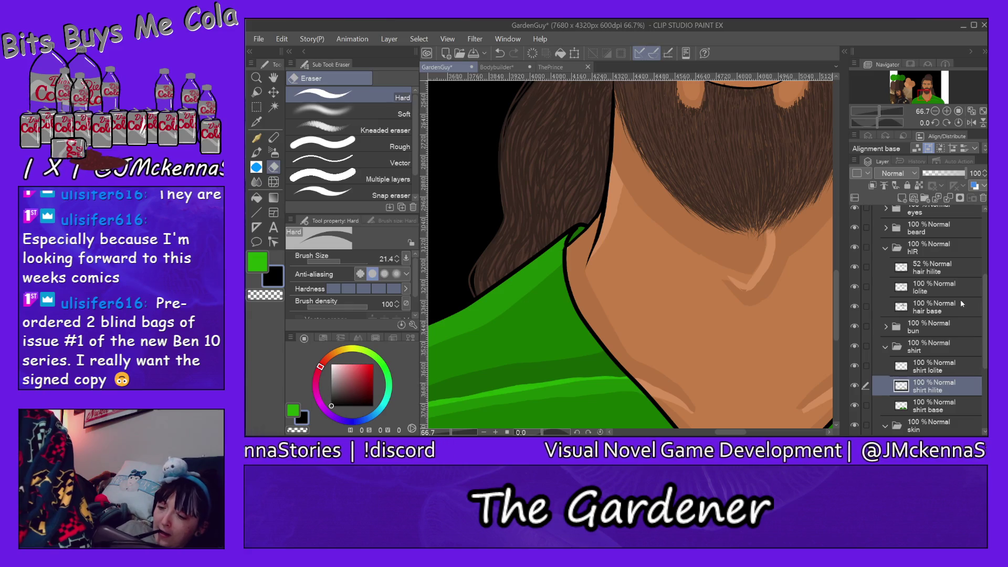
pyautogui.scroll(5, 955, 299)
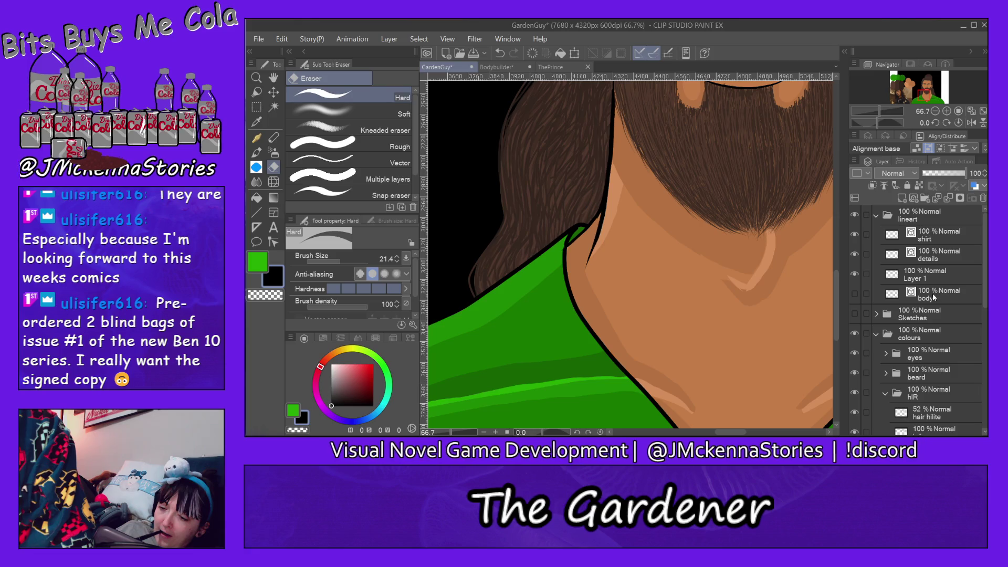
pyautogui.rightClick(933, 296)
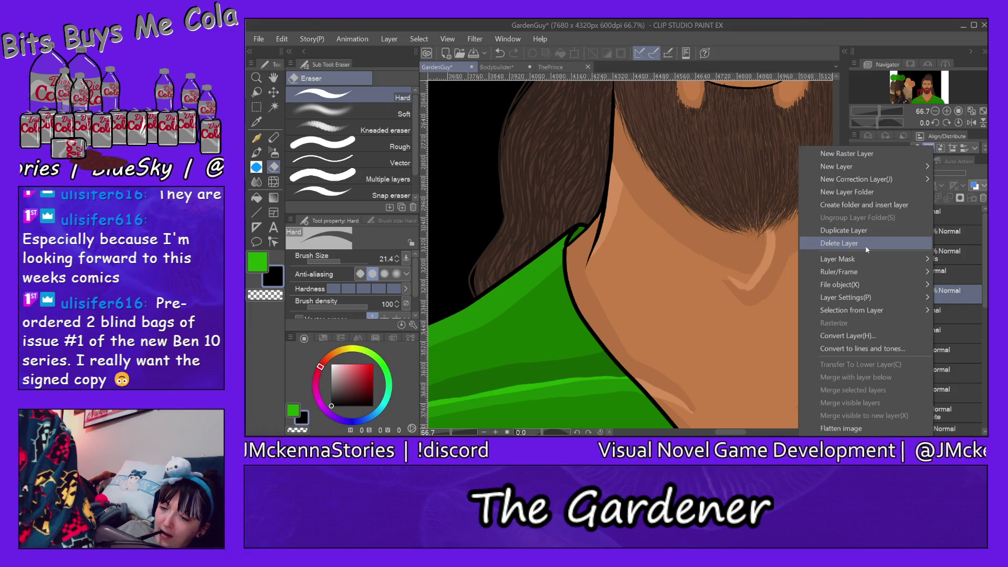
# - Delete the body layer from the lineart folder and zoom out to view the figure
pyautogui.click(866, 244)
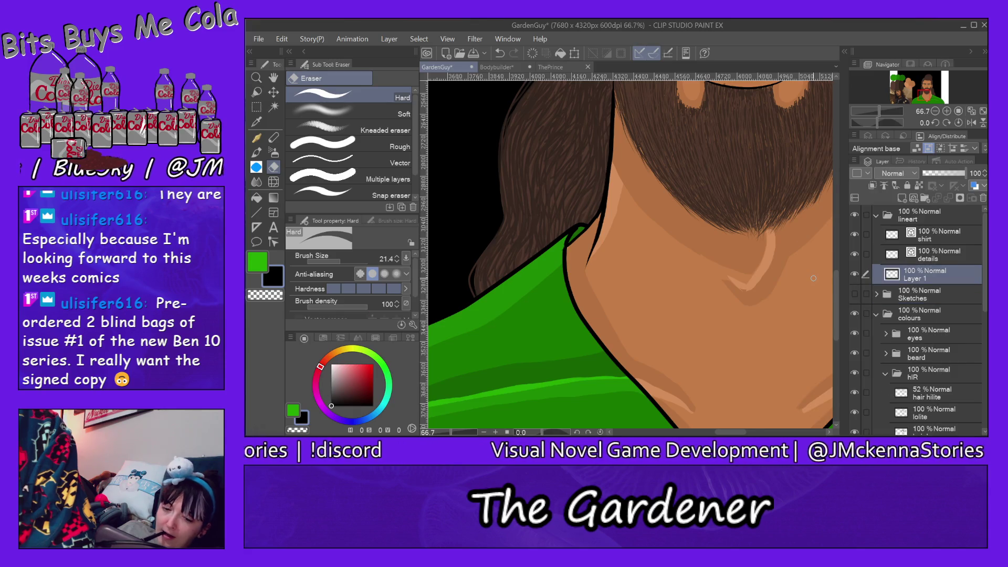
pyautogui.scroll(-4, 813, 278)
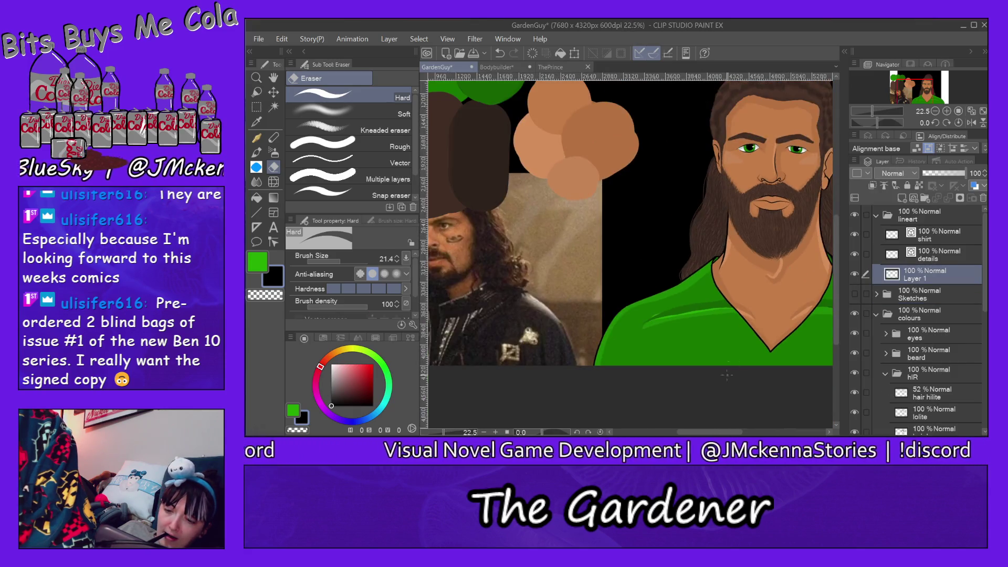
pyautogui.moveTo(718, 432)
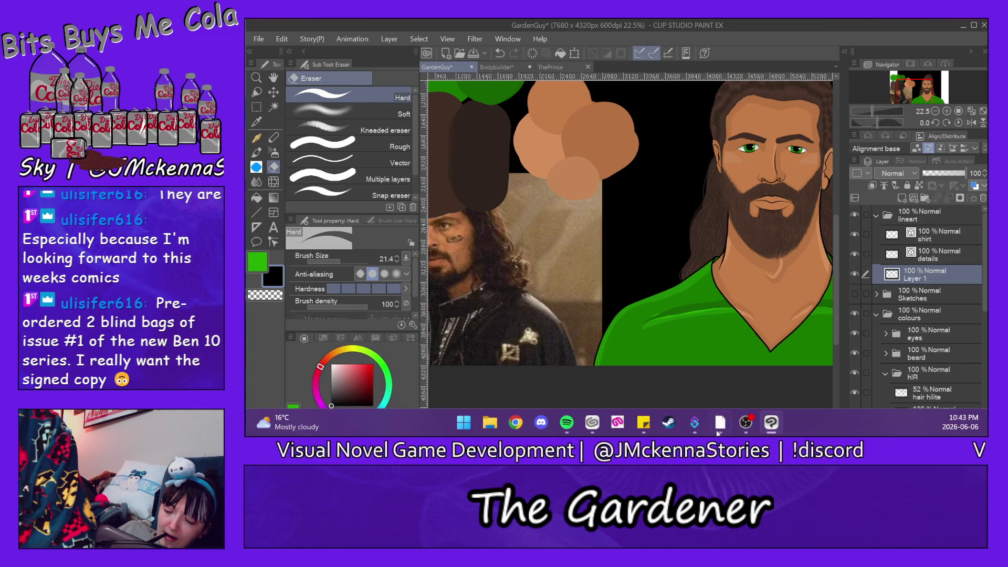
pyautogui.moveTo(718, 431); pyautogui.dragTo(735, 430)
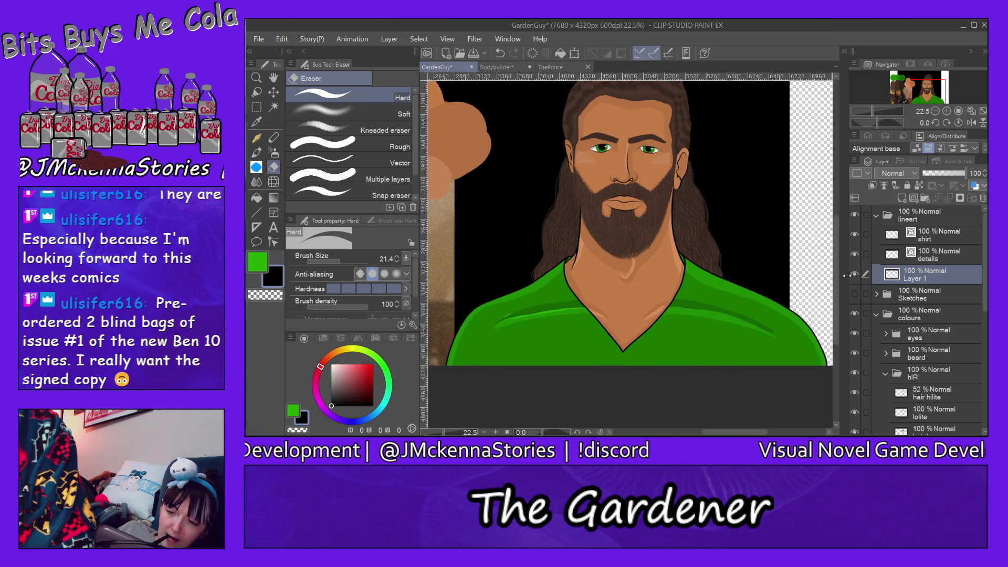
pyautogui.moveTo(839, 275); pyautogui.dragTo(838, 274)
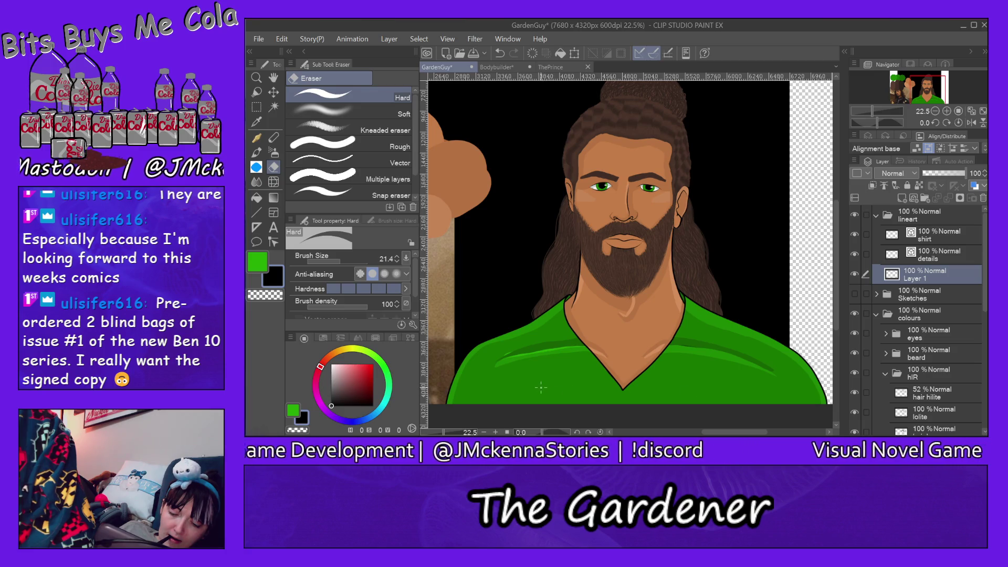
pyautogui.scroll(6, 542, 387)
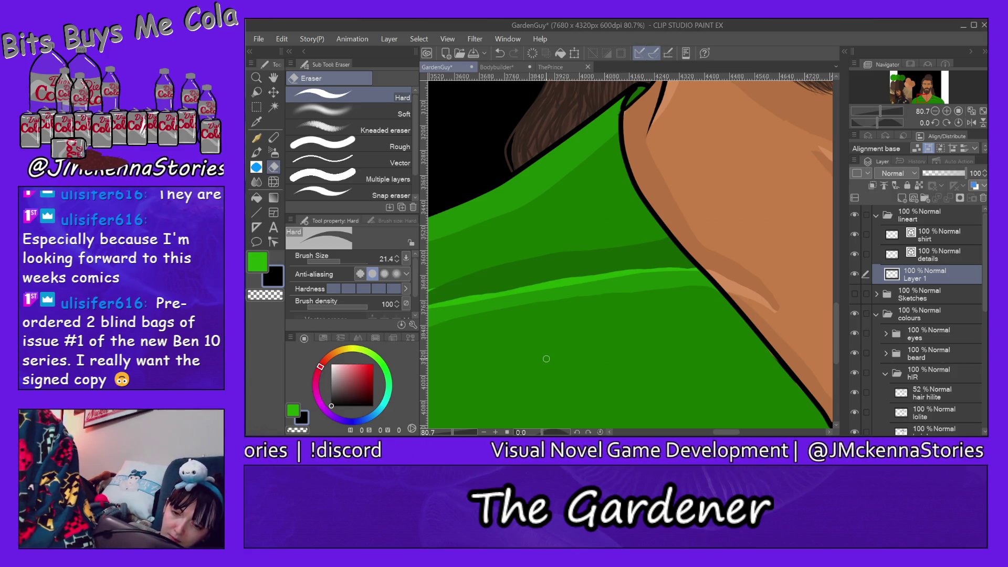
# - Reselect the Milli pen and undo the light skin stroke under the chin
pyautogui.keyDown('alt'); pyautogui.click(639, 112); pyautogui.keyUp('alt')
pyautogui.keyDown('ctrl'); pyautogui.keyDown('shift'); pyautogui.click(639, 111); pyautogui.keyUp('shift'); pyautogui.keyUp('ctrl')
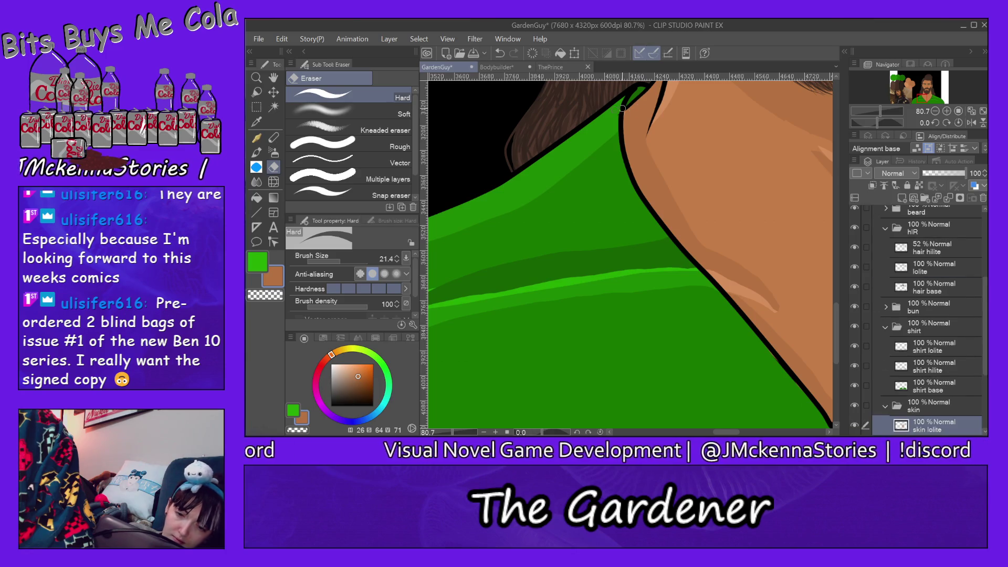
pyautogui.click(256, 137)
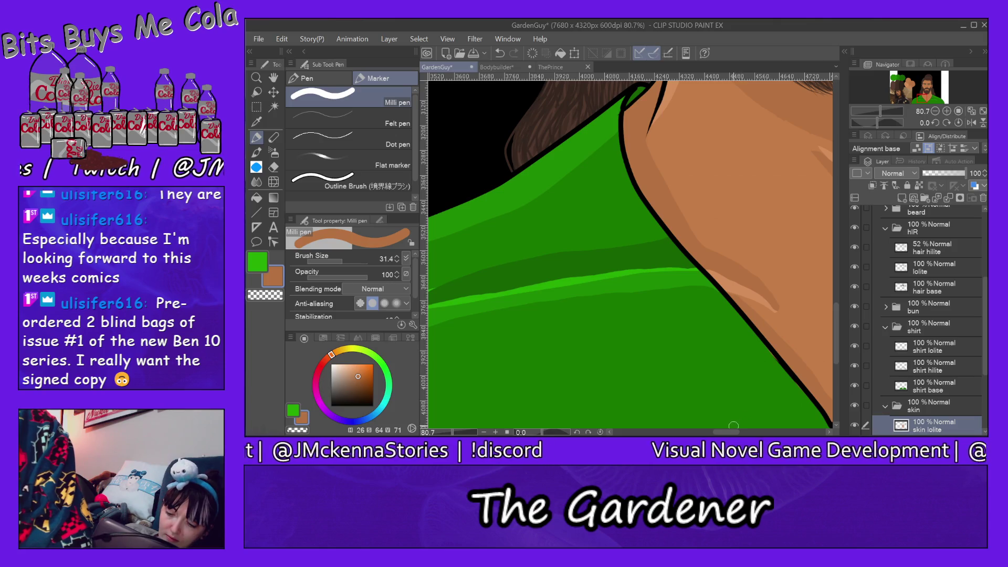
pyautogui.moveTo(733, 433)
pyautogui.mouseDown()
pyautogui.moveTo(769, 434)
pyautogui.moveTo(739, 433)
pyautogui.mouseUp()
pyautogui.moveTo(837, 302); pyautogui.dragTo(836, 277)
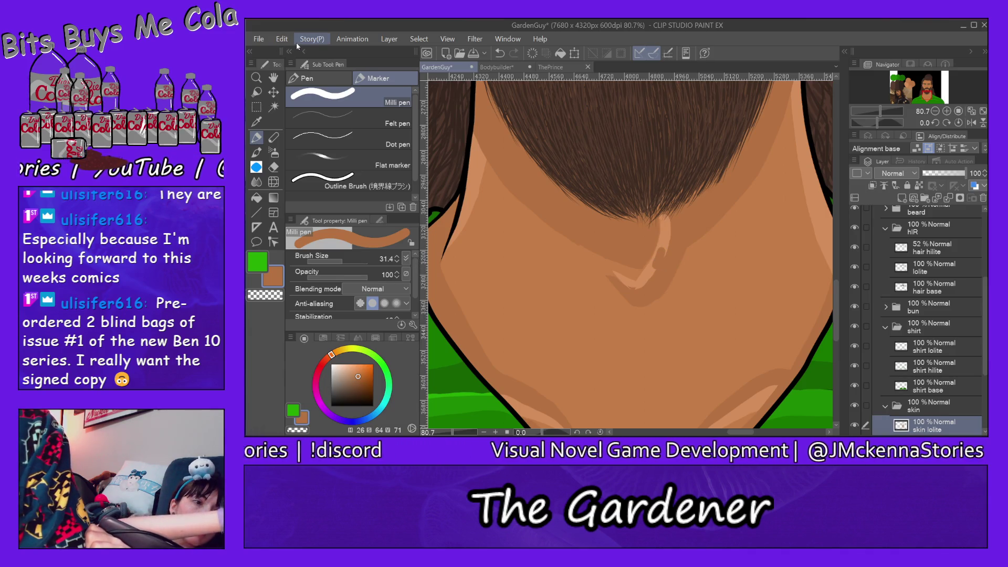
pyautogui.hotkey('ctrl', 'z')
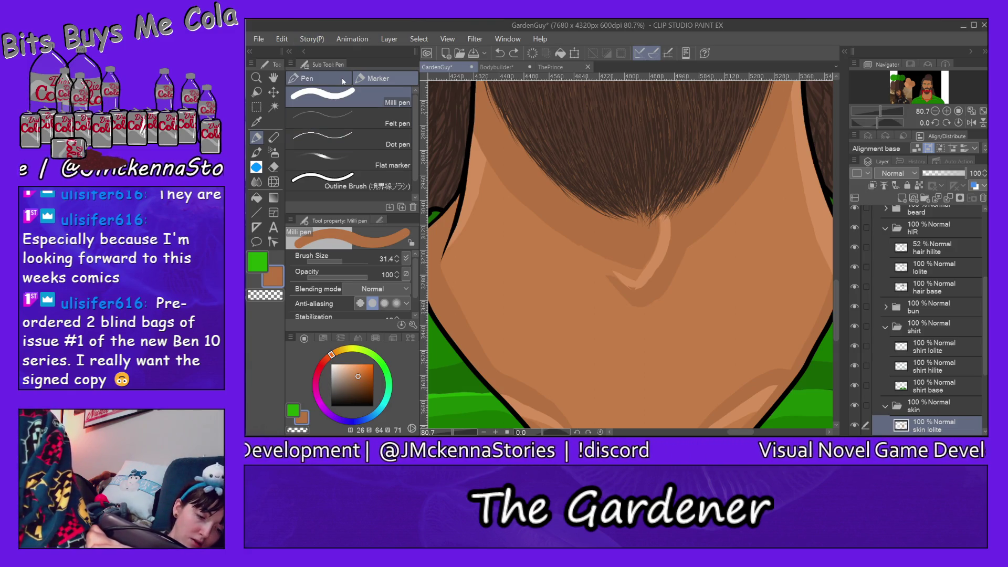
# - Toggle to the eraser and back to the pen, then bring the face into view
pyautogui.click(273, 167)
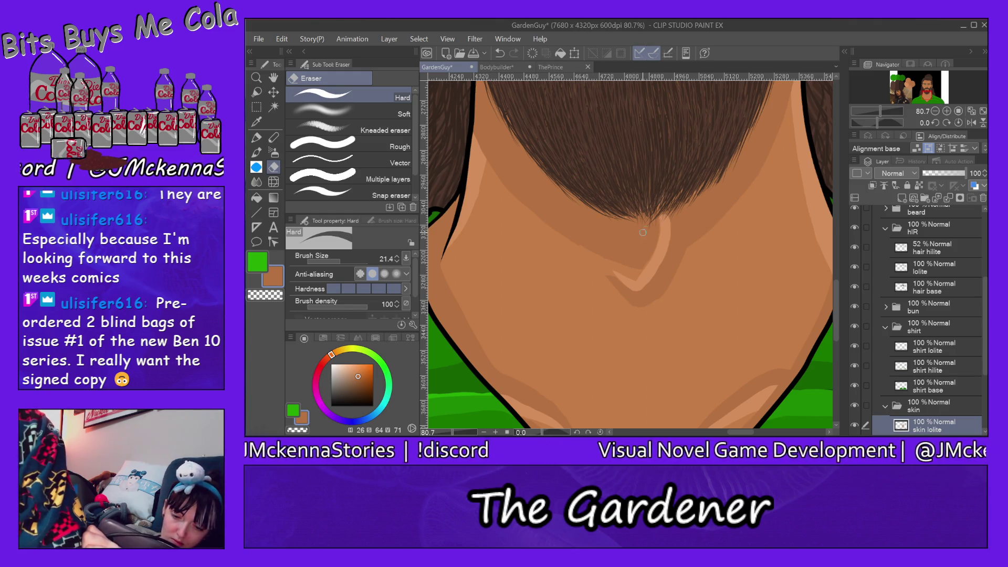
pyautogui.click(256, 138)
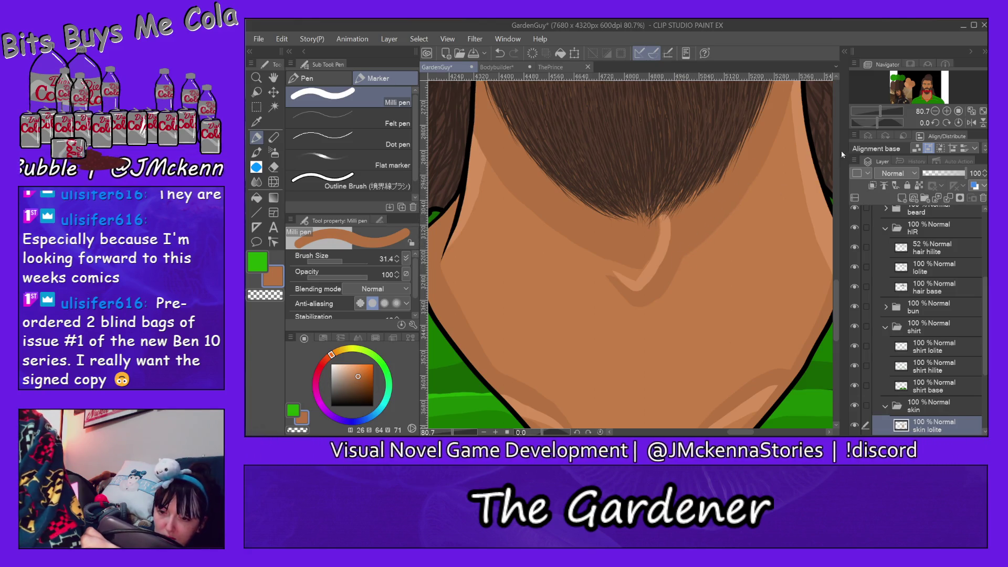
pyautogui.moveTo(836, 291); pyautogui.dragTo(842, 223)
pyautogui.moveTo(743, 432); pyautogui.dragTo(727, 432)
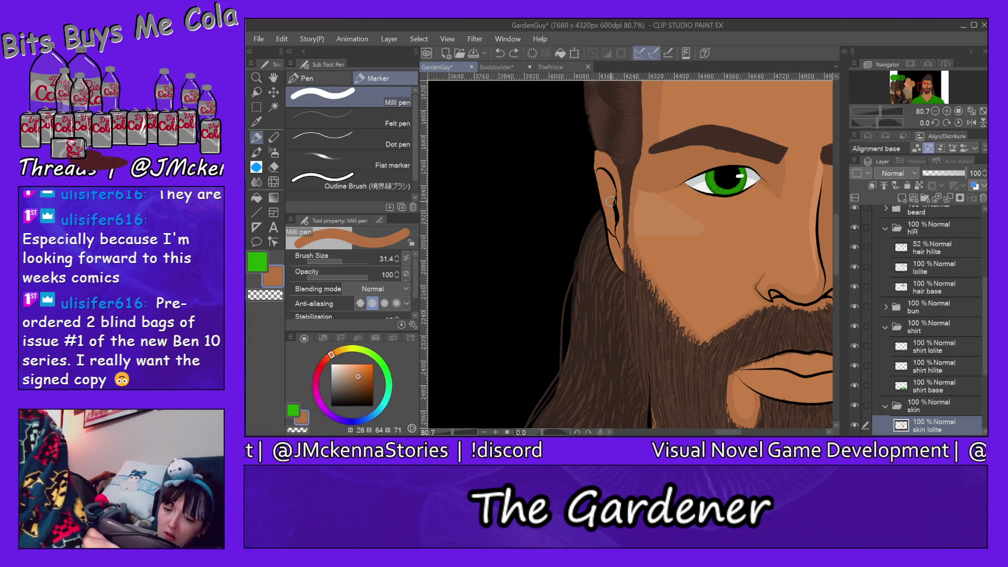
# - Expand the beard folder and select its lolite, then hilite layers
pyautogui.moveTo(734, 432); pyautogui.dragTo(748, 434)
pyautogui.moveTo(835, 250); pyautogui.dragTo(834, 267)
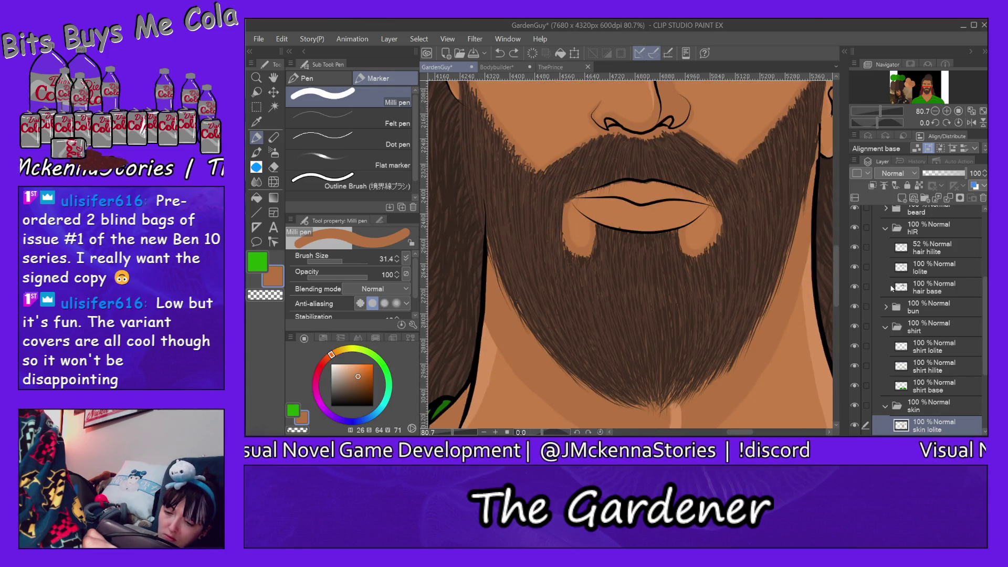
pyautogui.keyDown('ctrl'); pyautogui.keyDown('shift'); pyautogui.click(734, 291); pyautogui.keyUp('shift'); pyautogui.keyUp('ctrl')
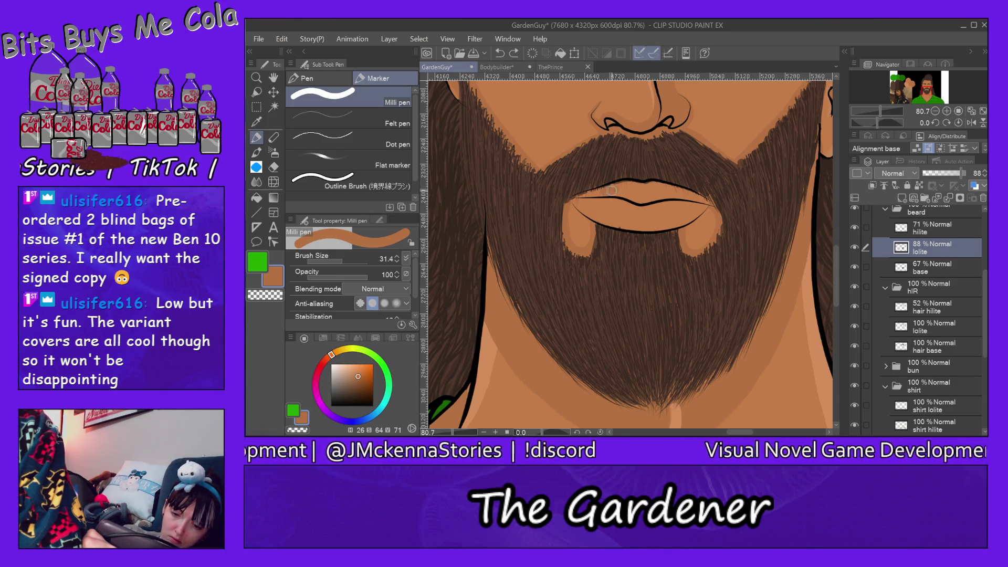
pyautogui.click(937, 233)
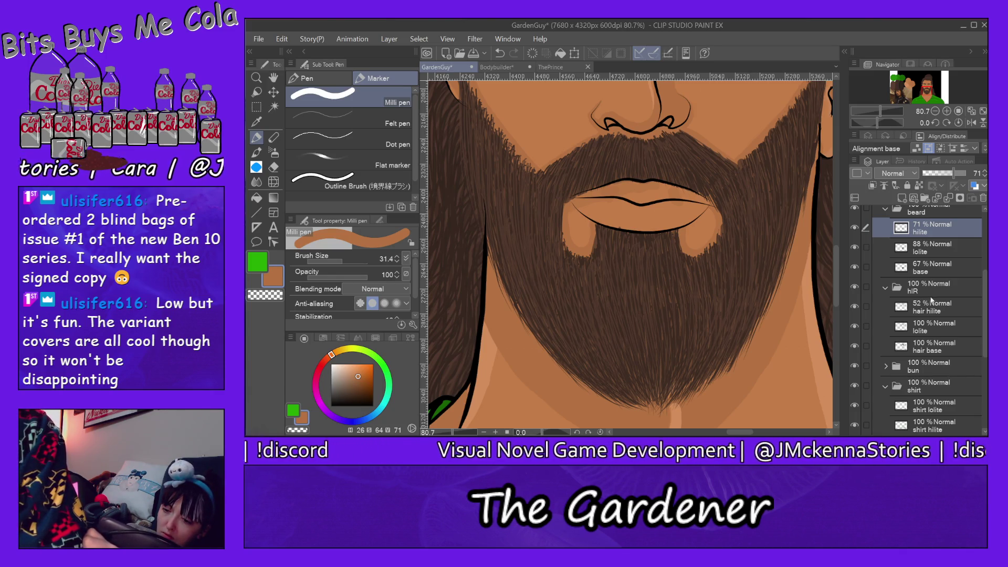
pyautogui.click(885, 208)
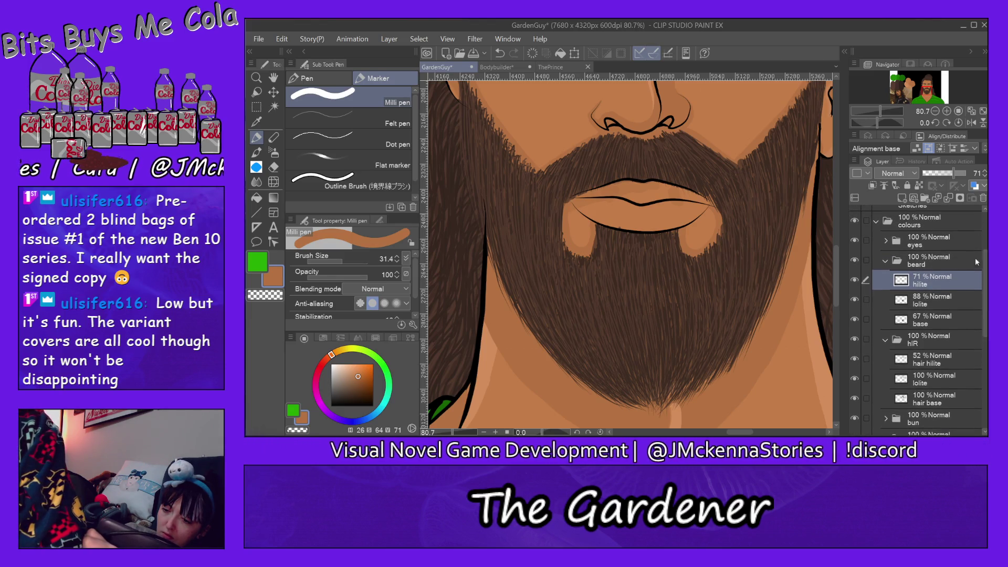
# - Collapse the beard, hIR, shirt and skin folders in the Layer panel
pyautogui.click(887, 266)
pyautogui.click(885, 280)
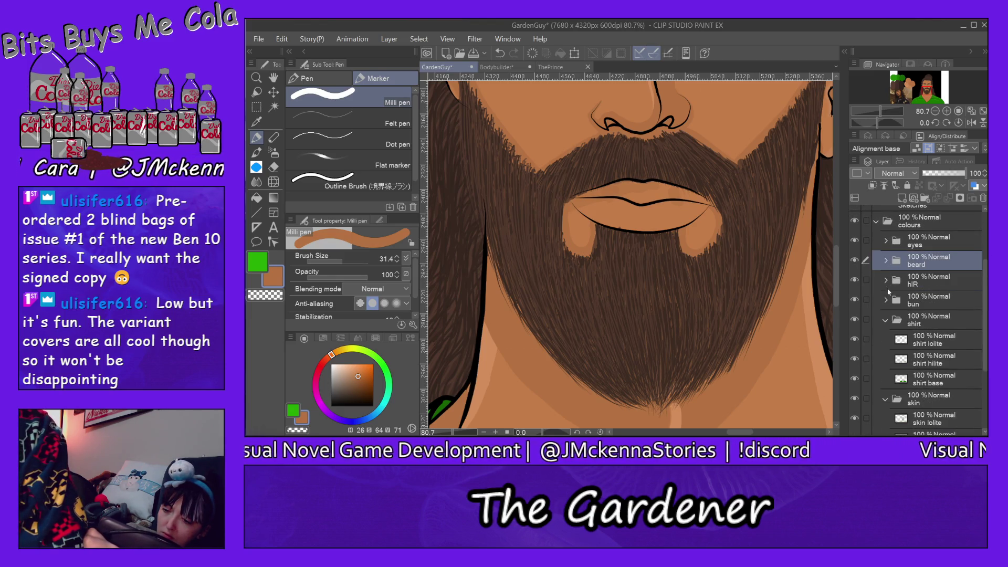
pyautogui.click(886, 322)
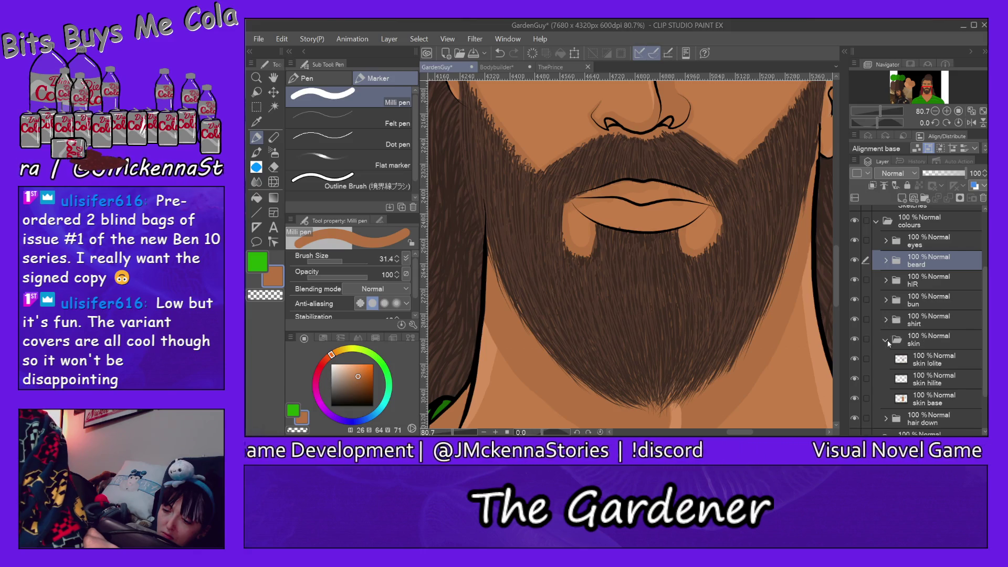
pyautogui.click(887, 341)
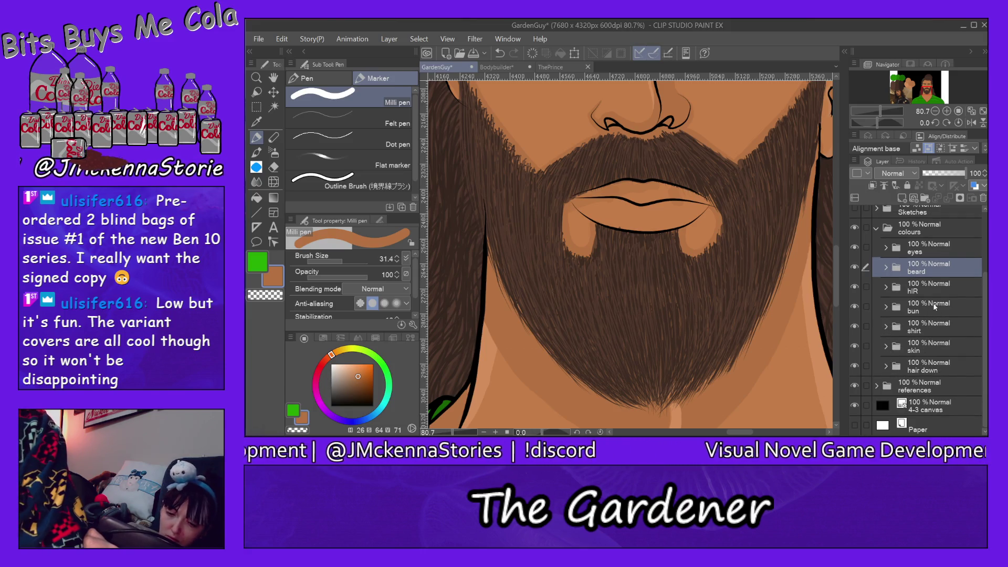
pyautogui.scroll(2, 979, 301)
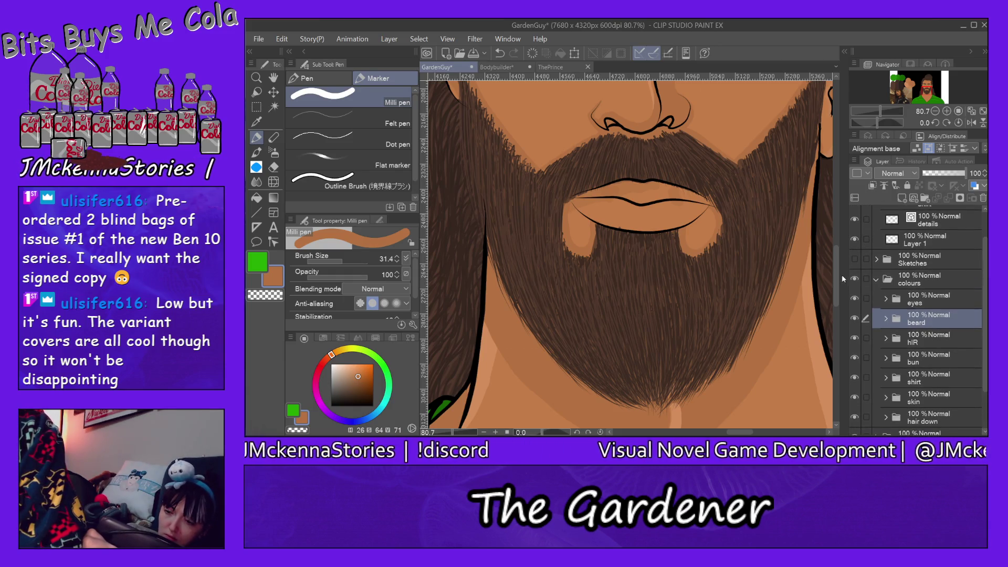
pyautogui.moveTo(836, 281)
pyautogui.mouseDown()
pyautogui.moveTo(837, 214)
pyautogui.moveTo(841, 248)
pyautogui.mouseUp()
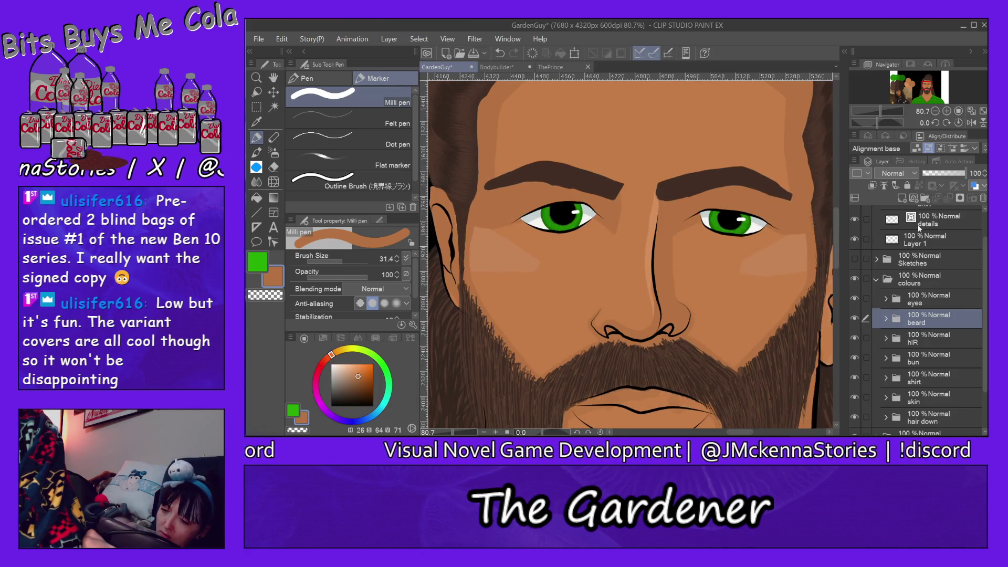
# - Add a new layer named 'lashes' inside the eyes folder and set the colour to black
pyautogui.click(923, 299)
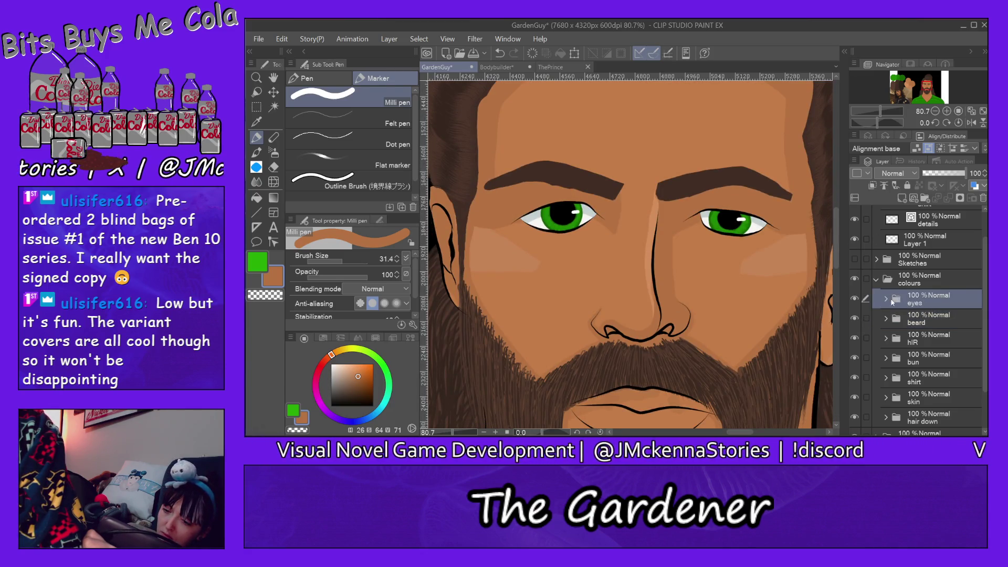
pyautogui.click(919, 304)
pyautogui.hotkey('ctrl', 'shift', 'n')
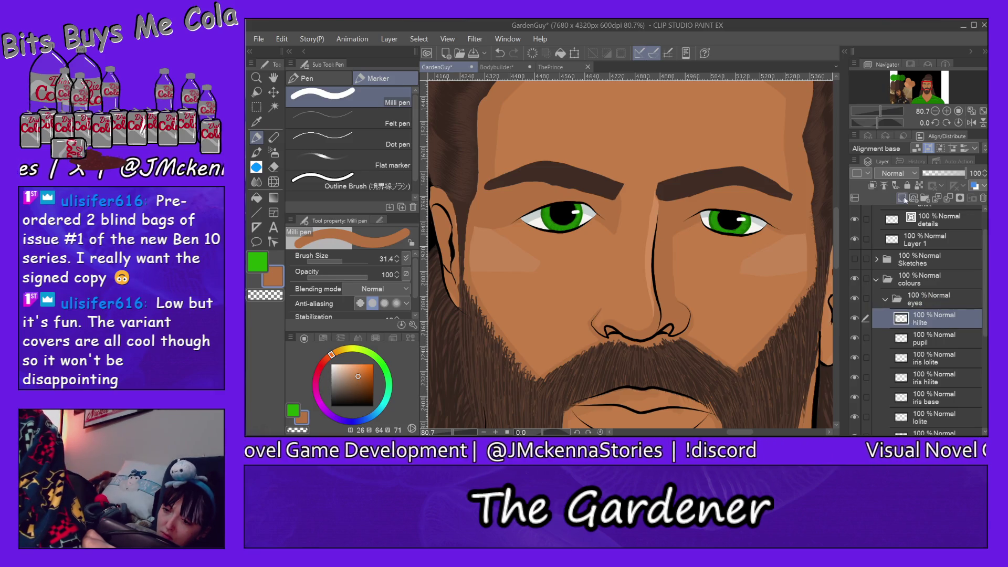
pyautogui.doubleClick(939, 321)
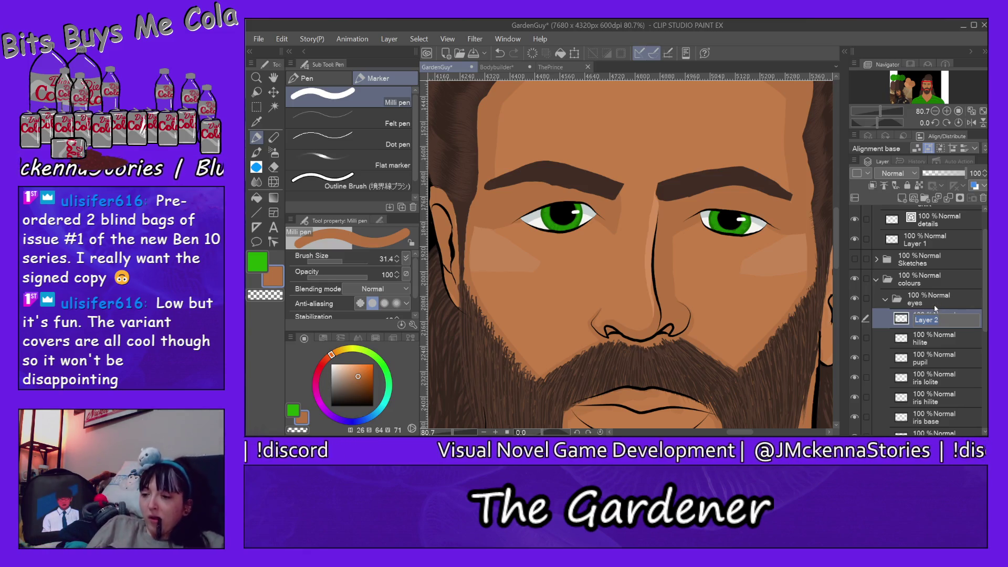
pyautogui.write('lashes')
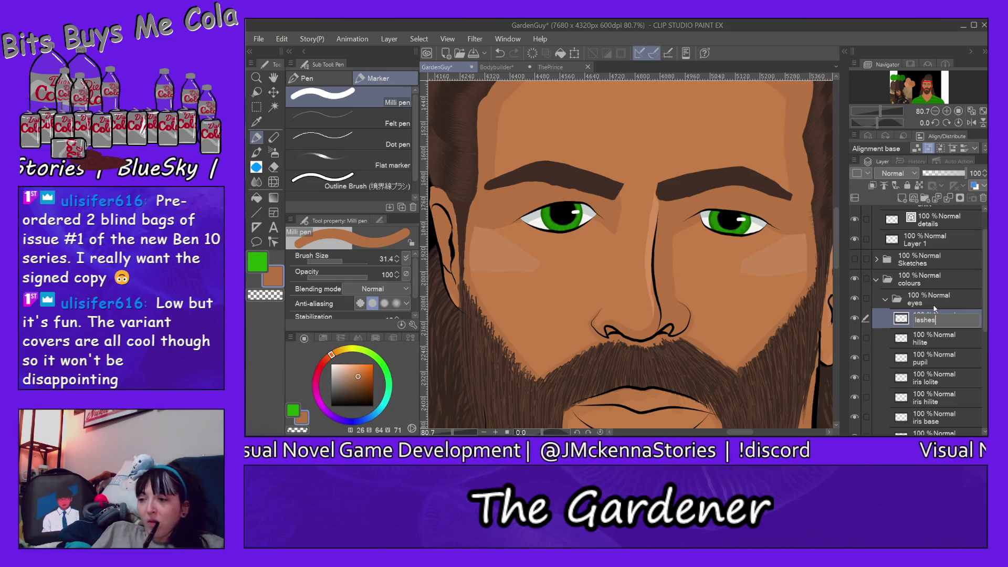
pyautogui.press('Return')
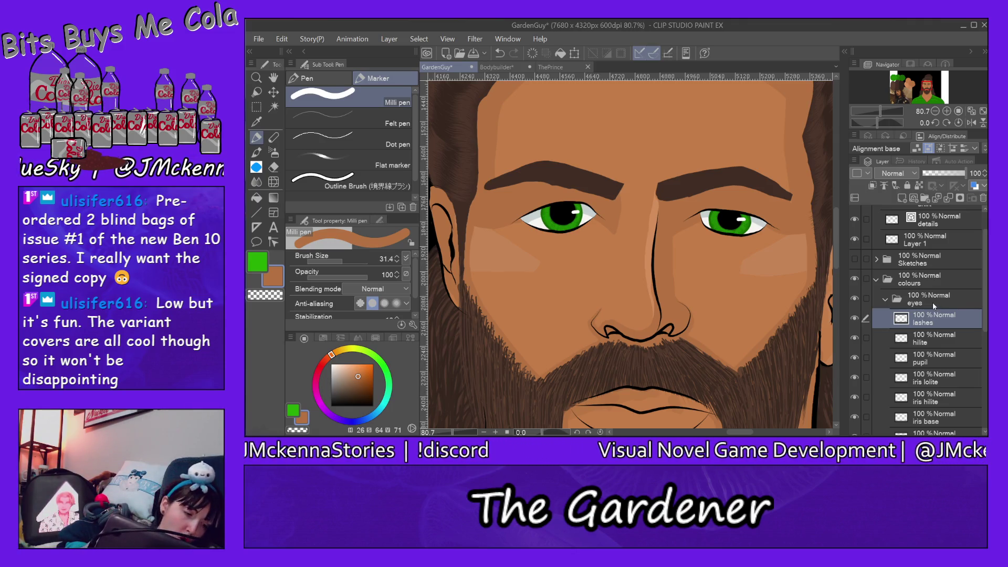
pyautogui.click(331, 406)
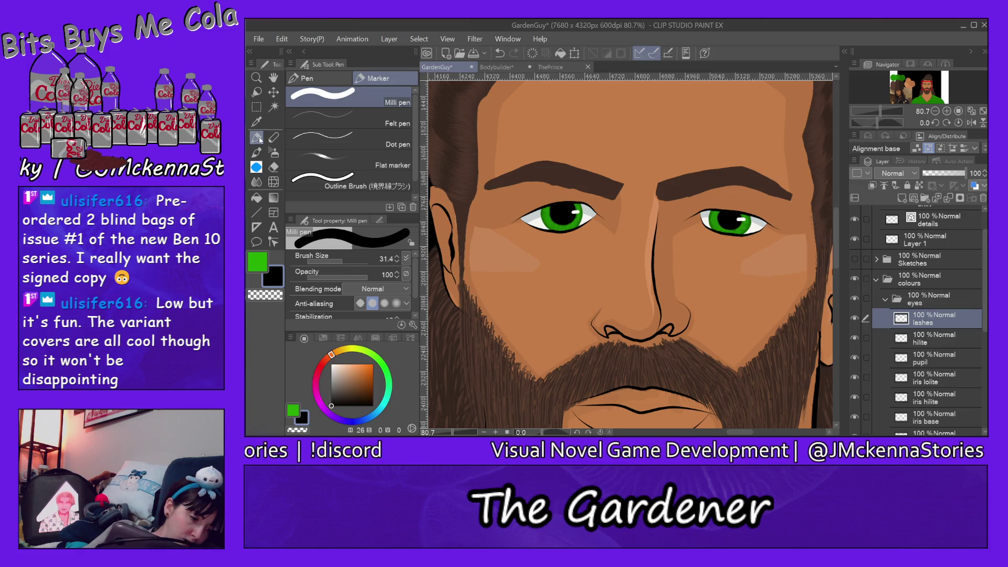
pyautogui.click(323, 77)
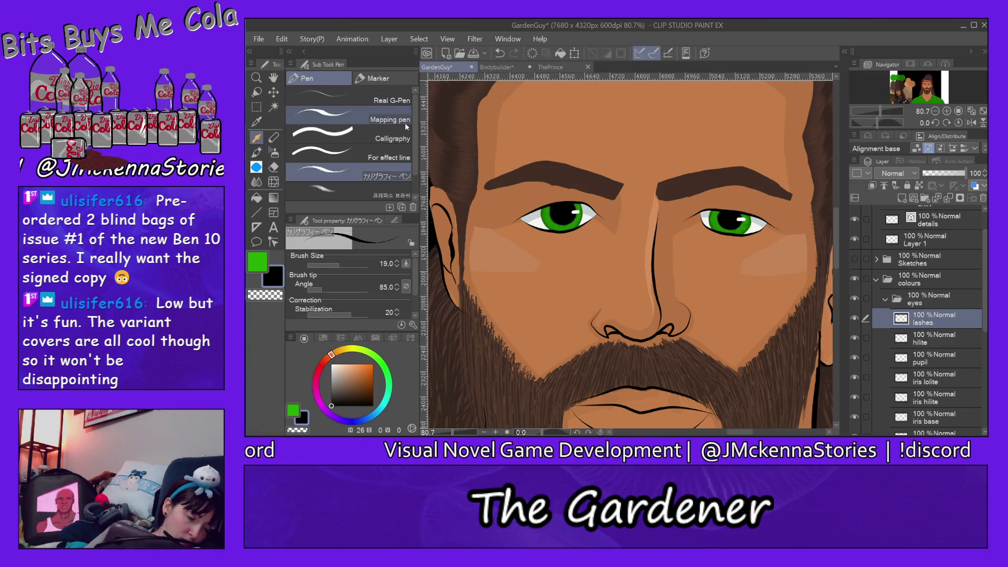
# - Choose the 'For effect line' pen sub tool for drawing fine lashes
pyautogui.click(383, 79)
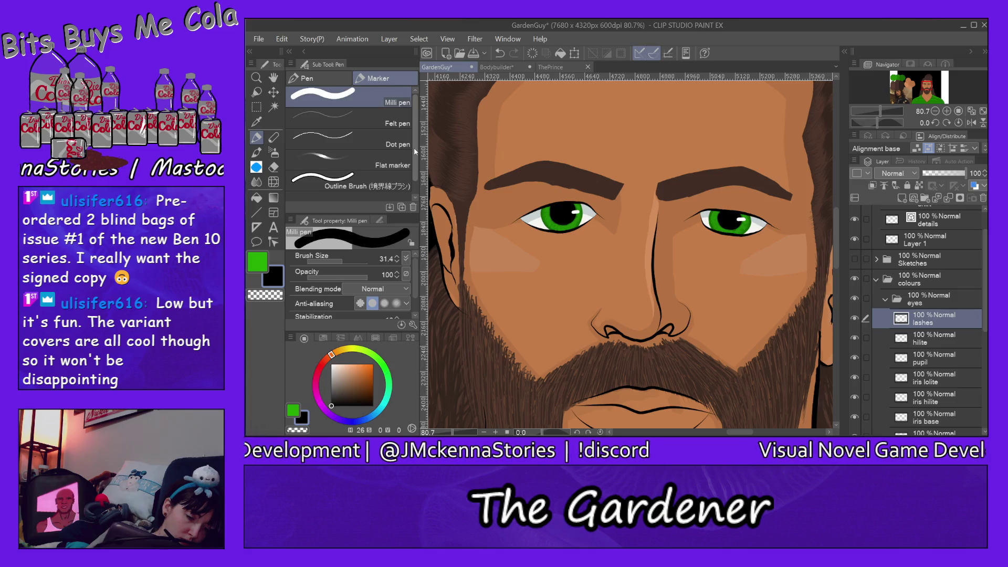
pyautogui.press('p')
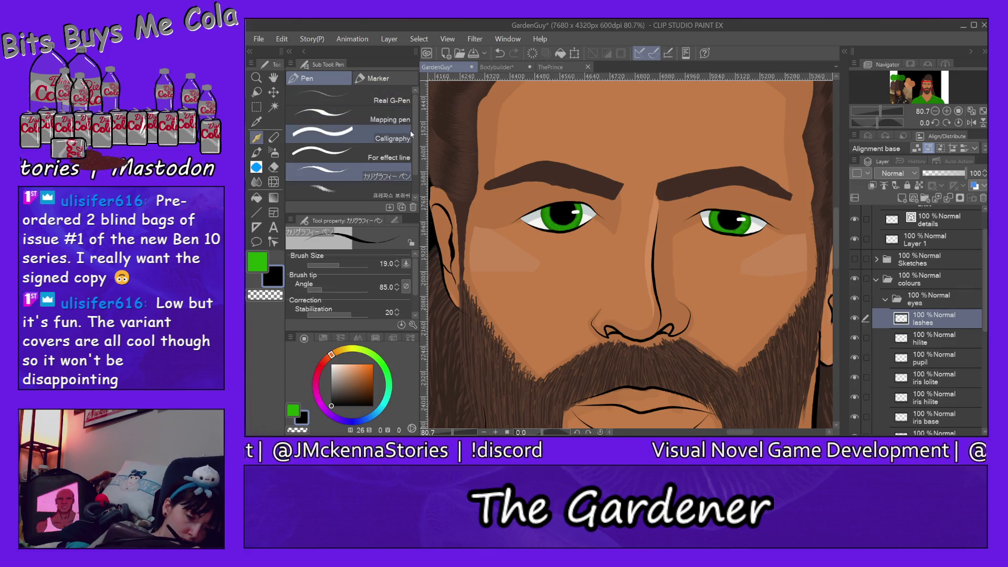
pyautogui.click(405, 155)
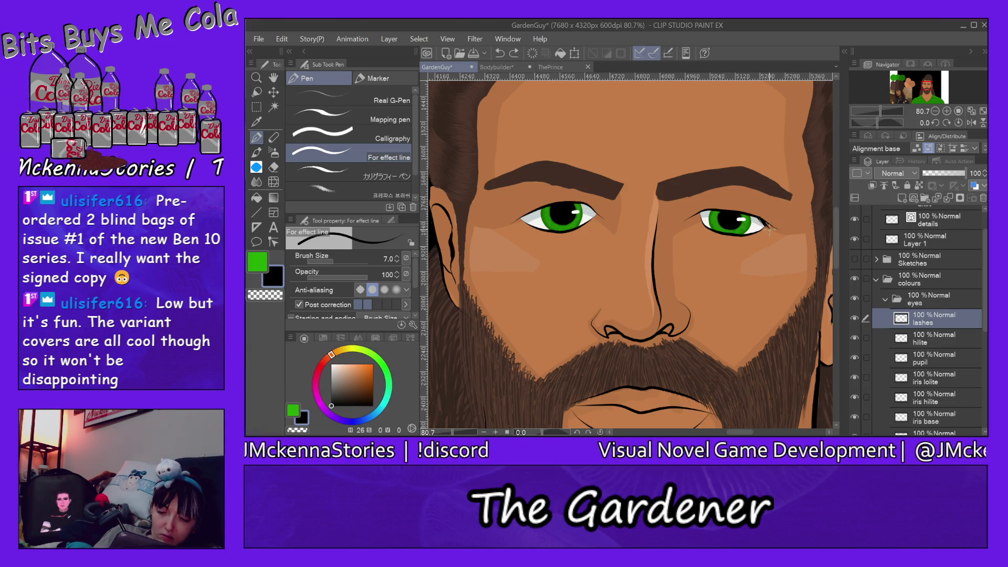
# - Draw a fan of thin black lashes at the eye's outer corner, undoing a miss
pyautogui.scroll(8, 768, 230)
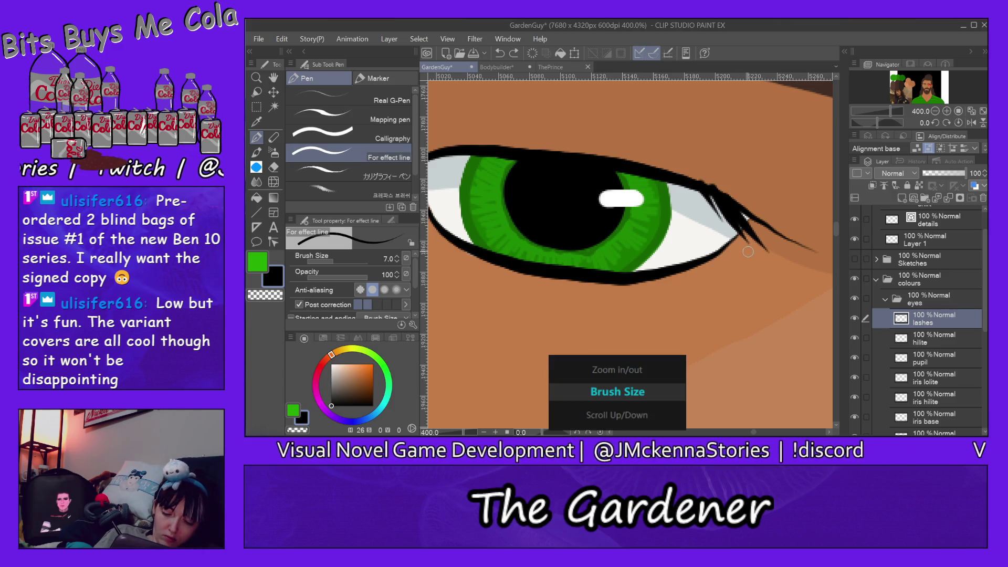
pyautogui.hscroll(3, 745, 231)
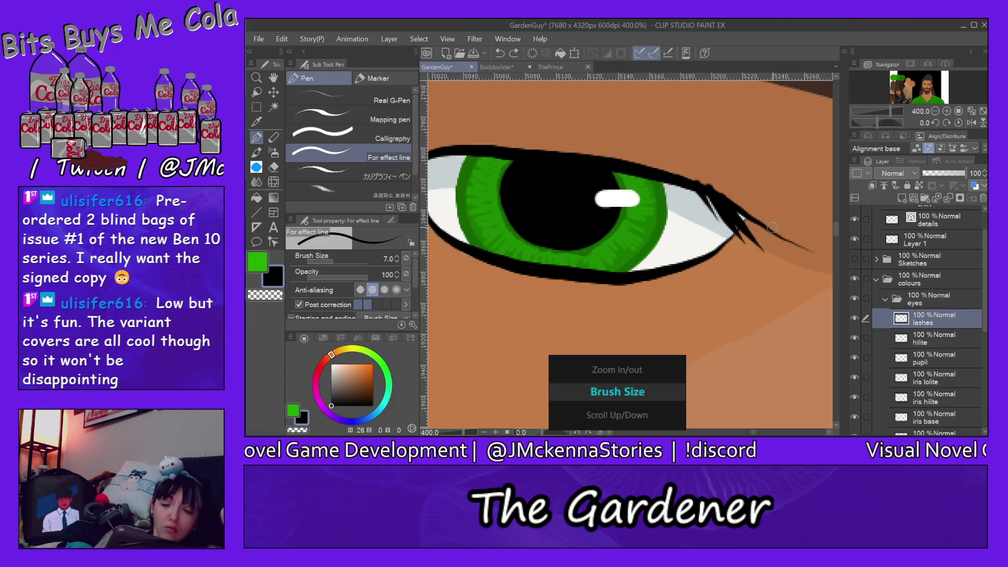
pyautogui.hscroll(4, 734, 211)
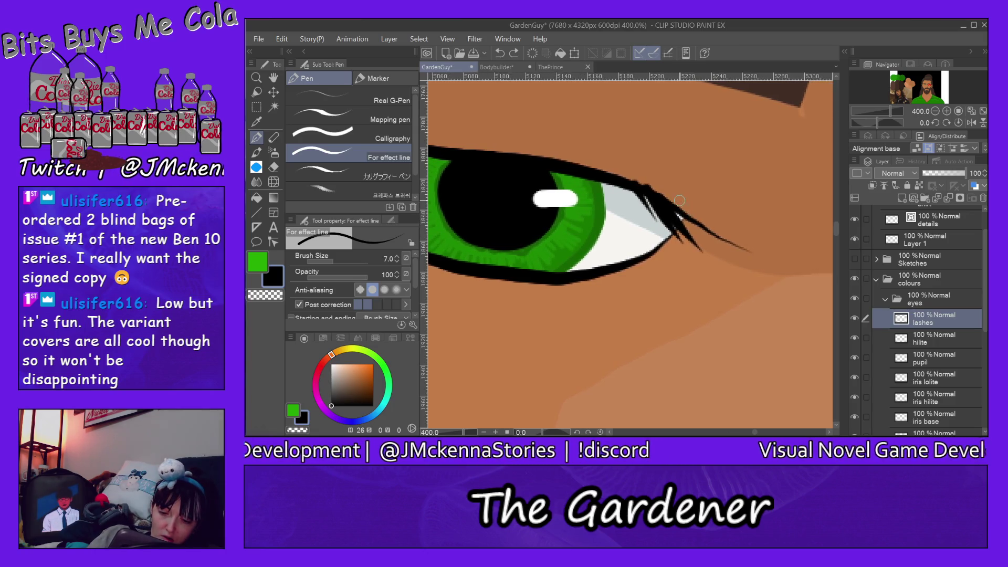
pyautogui.moveTo(672, 210); pyautogui.dragTo(706, 253)
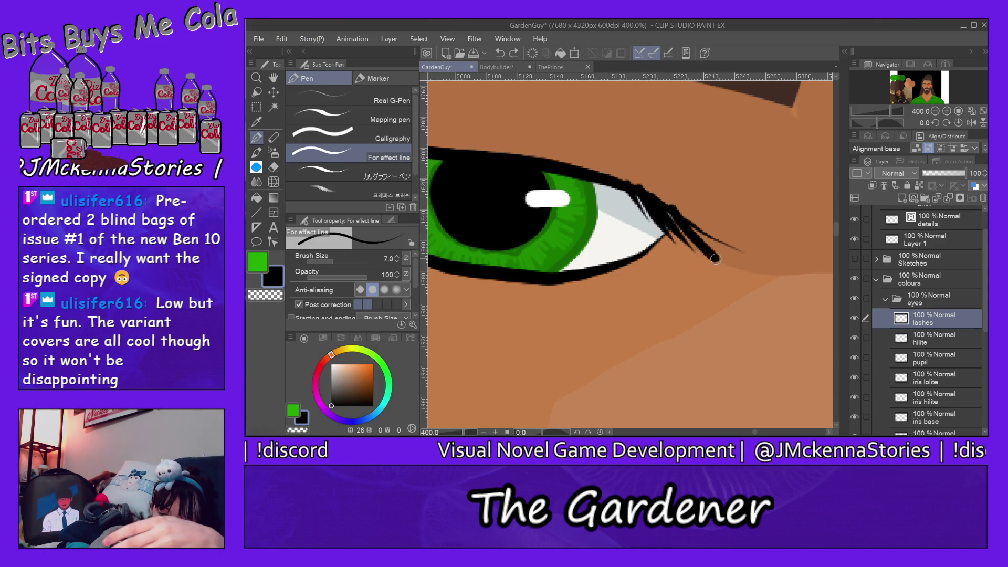
pyautogui.moveTo(682, 221); pyautogui.dragTo(717, 259)
pyautogui.hotkey('ctrl', 'z')
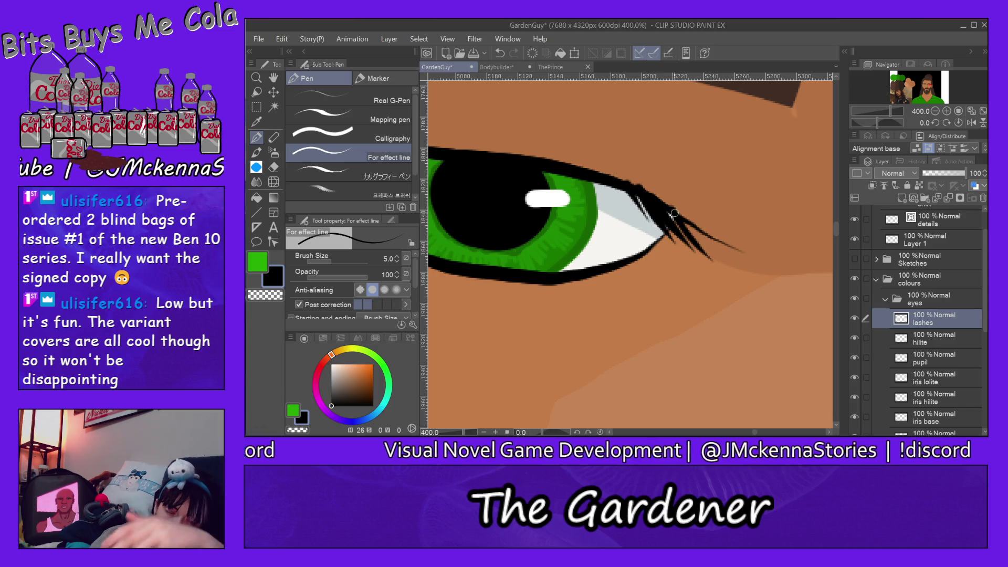
pyautogui.moveTo(668, 237)
pyautogui.mouseDown()
pyautogui.moveTo(684, 216)
pyautogui.moveTo(766, 281)
pyautogui.mouseUp()
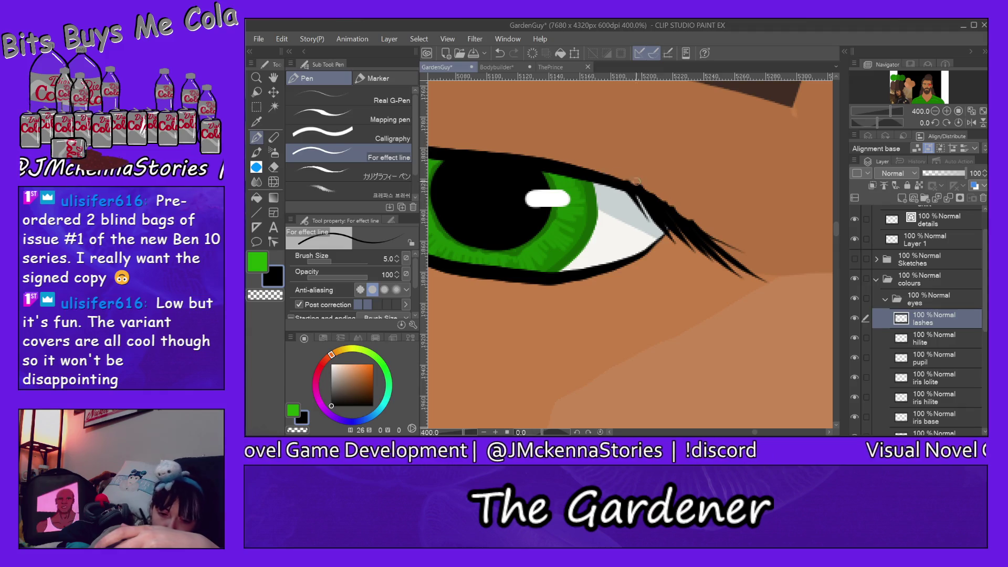
pyautogui.moveTo(588, 179); pyautogui.dragTo(638, 221)
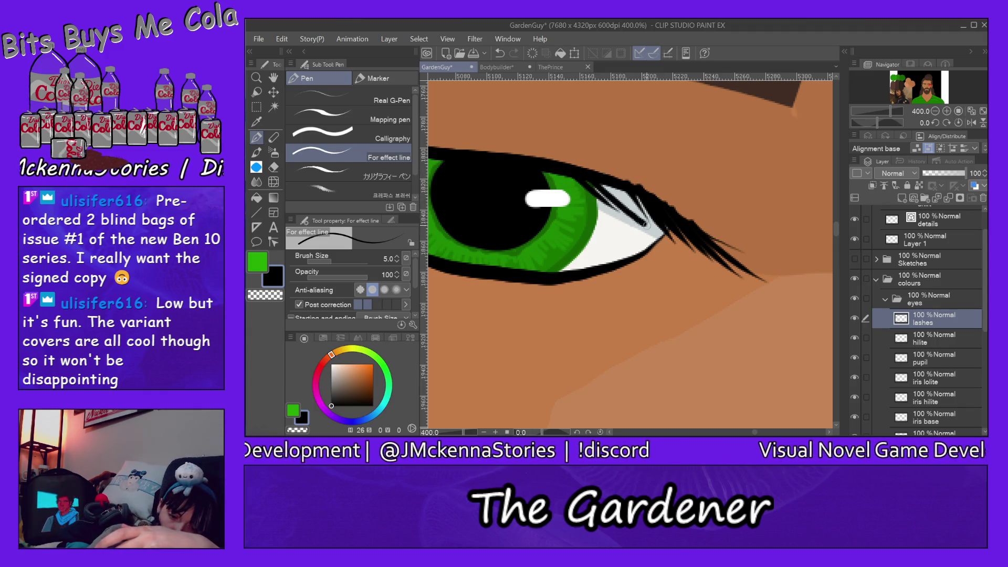
pyautogui.moveTo(612, 181); pyautogui.dragTo(665, 237)
pyautogui.moveTo(633, 190); pyautogui.dragTo(672, 240)
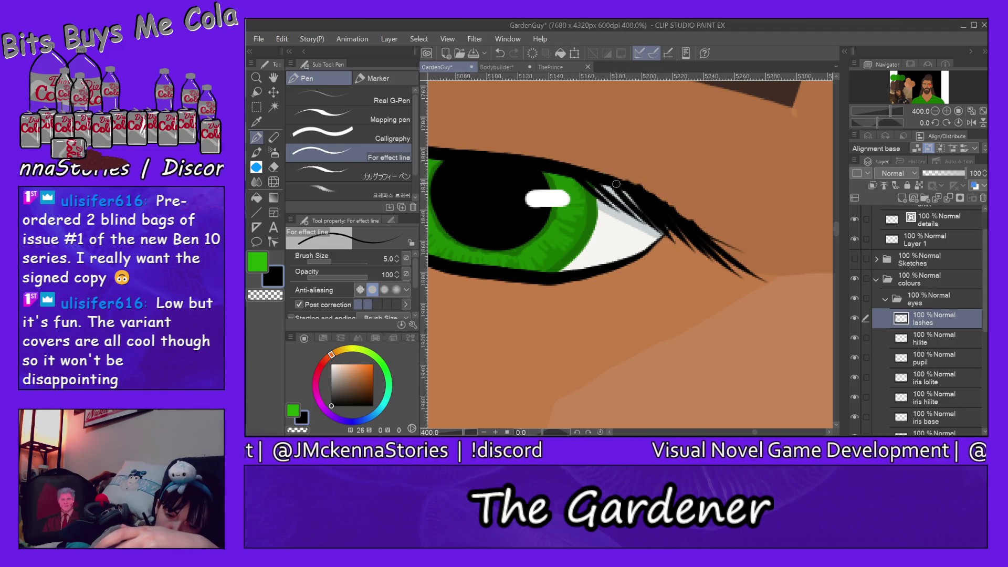
pyautogui.moveTo(606, 186); pyautogui.dragTo(643, 221)
pyautogui.moveTo(606, 177); pyautogui.dragTo(662, 187)
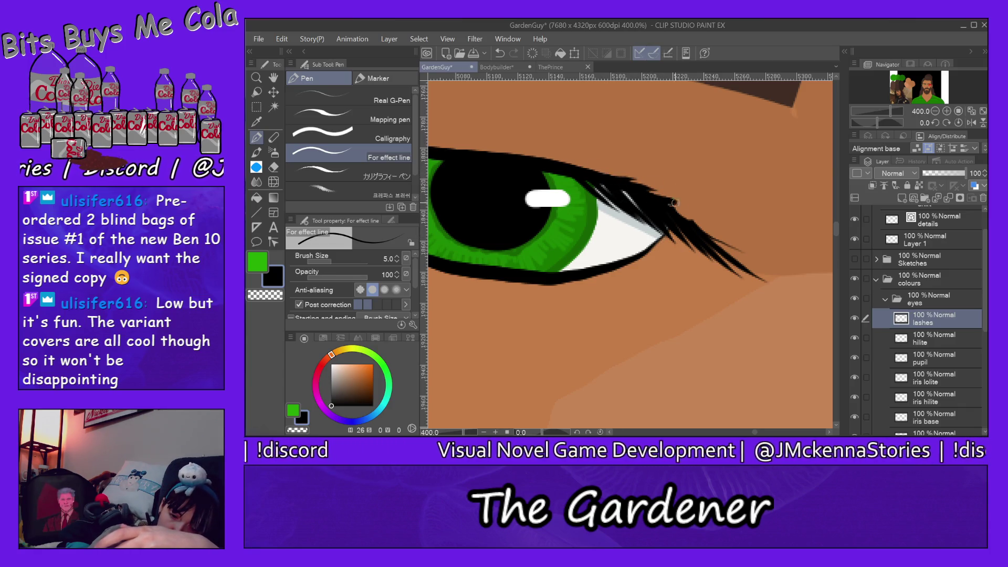
pyautogui.moveTo(677, 218); pyautogui.dragTo(743, 252)
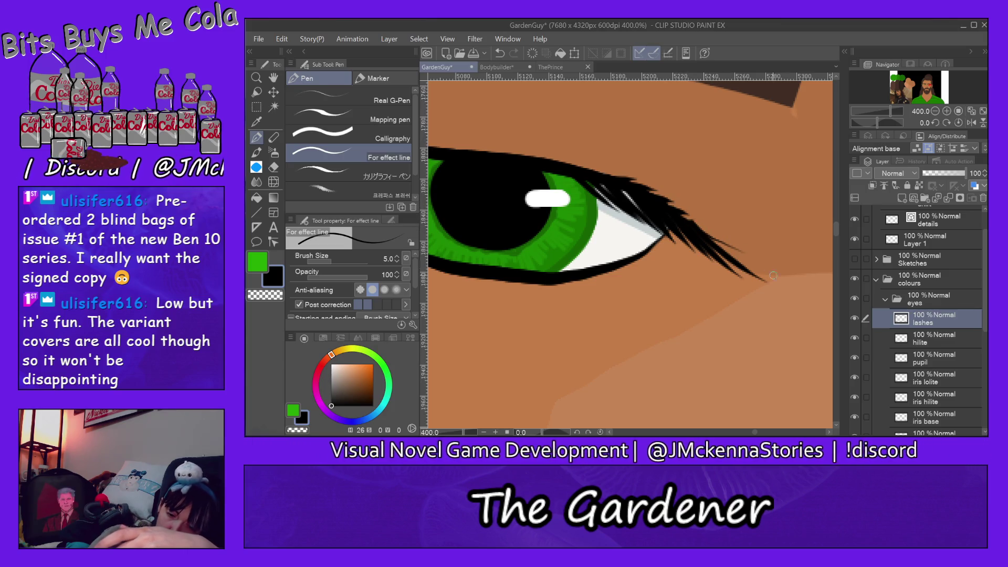
# - Undo a stray mark and add two short lash strands at the inner eye corner
pyautogui.moveTo(756, 432)
pyautogui.mouseDown()
pyautogui.moveTo(737, 432)
pyautogui.moveTo(751, 432)
pyautogui.mouseUp()
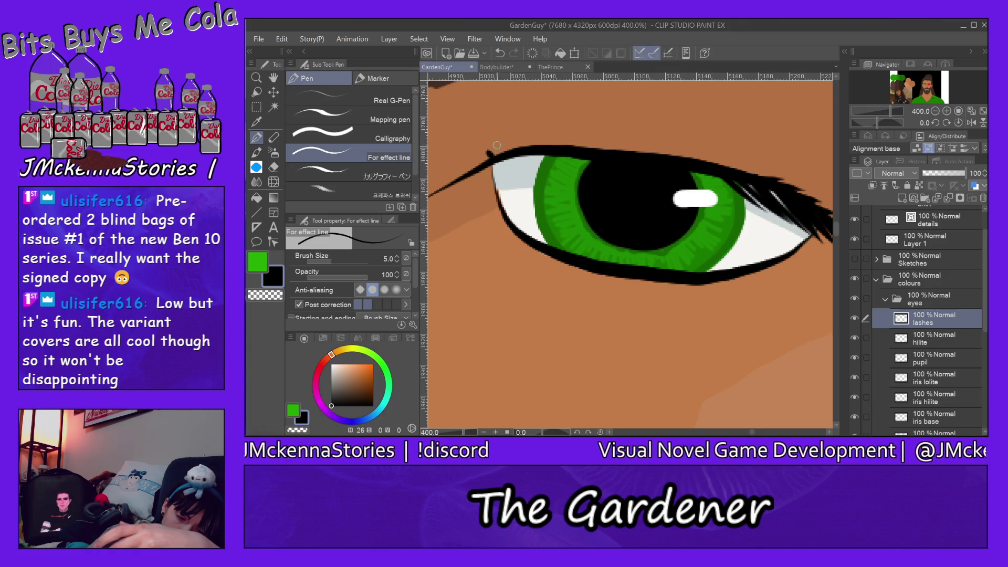
pyautogui.hotkey('ctrl', 'z')
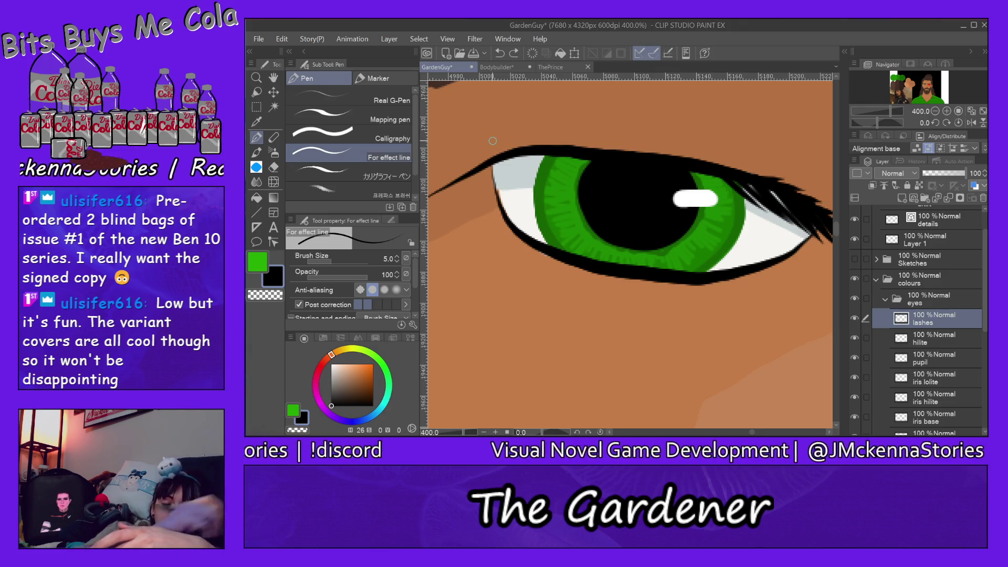
pyautogui.moveTo(482, 150)
pyautogui.mouseDown()
pyautogui.moveTo(501, 158)
pyautogui.moveTo(492, 131)
pyautogui.mouseUp()
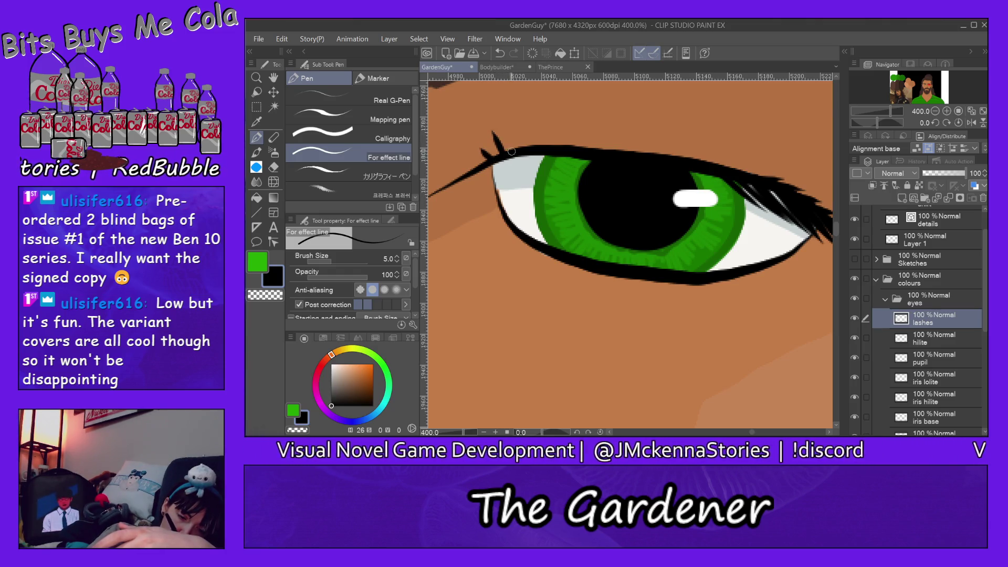
pyautogui.moveTo(494, 153); pyautogui.dragTo(487, 135)
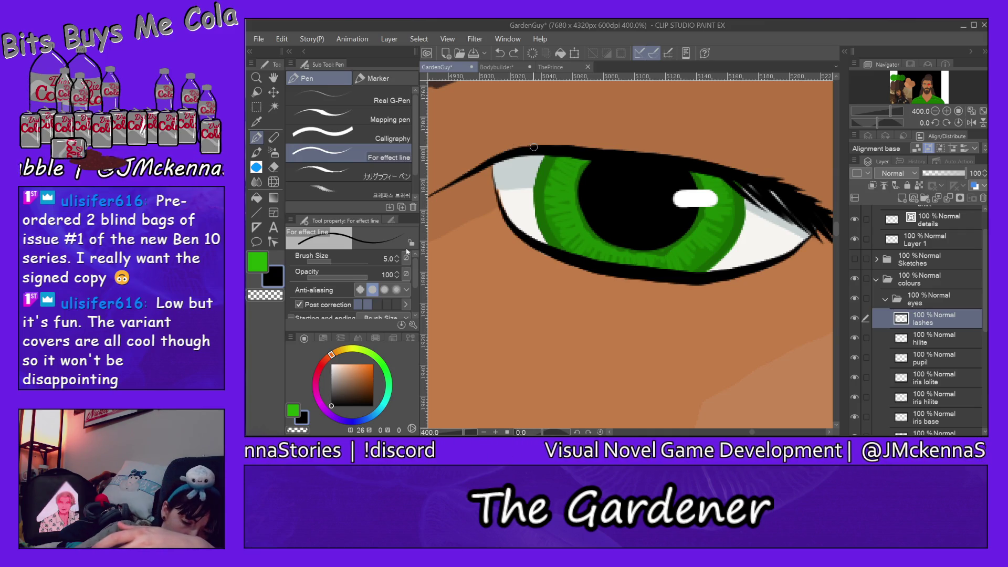
# - Set the pen's stroke Ending taper to 100 in Tool property
pyautogui.moveTo(417, 270); pyautogui.dragTo(419, 297)
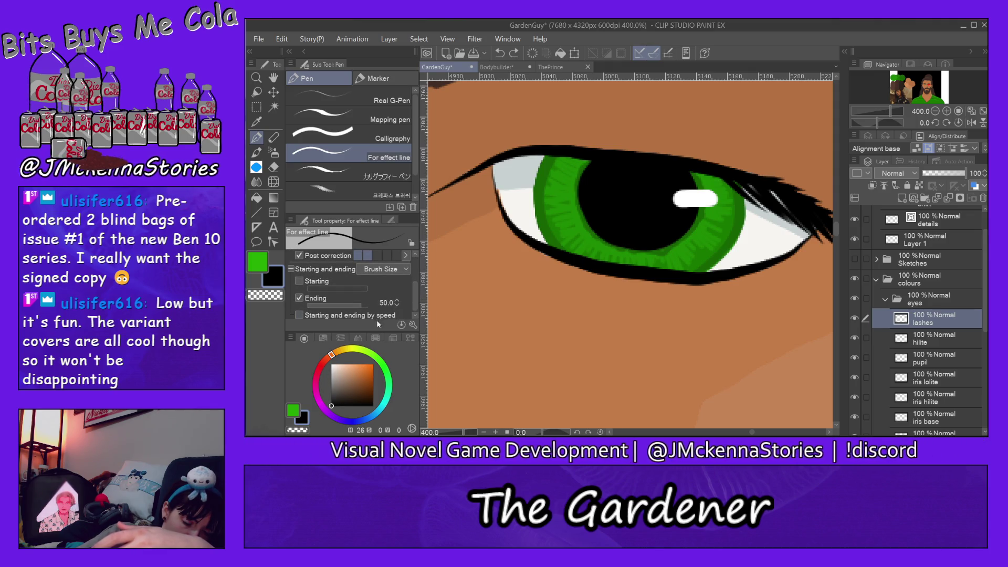
pyautogui.click(347, 308)
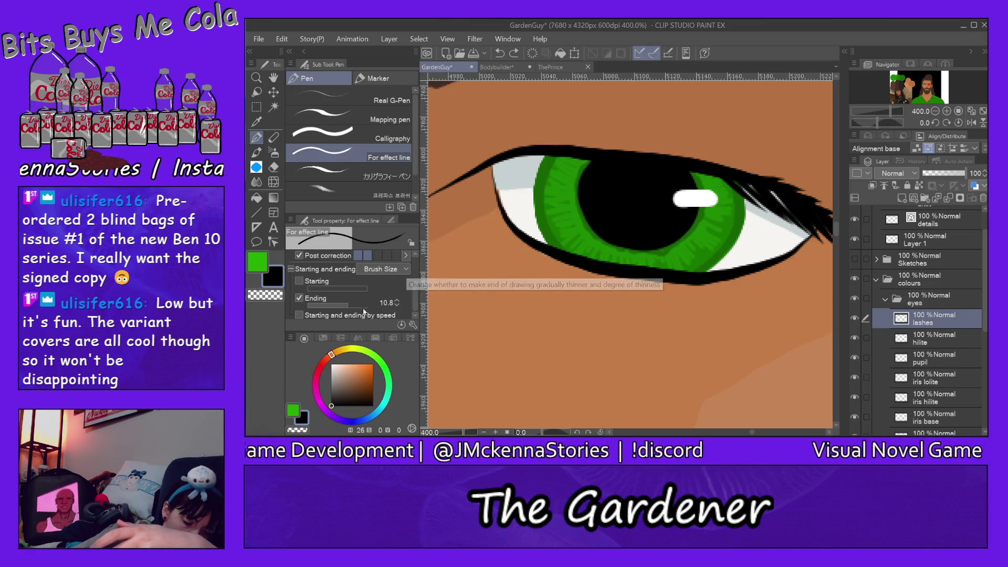
pyautogui.click(359, 306)
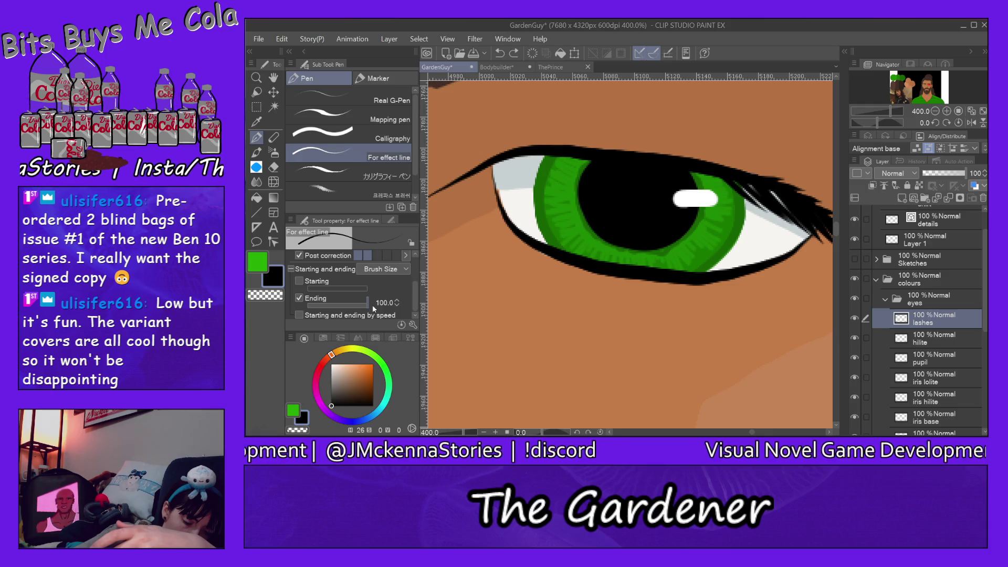
pyautogui.moveTo(416, 296); pyautogui.dragTo(414, 256)
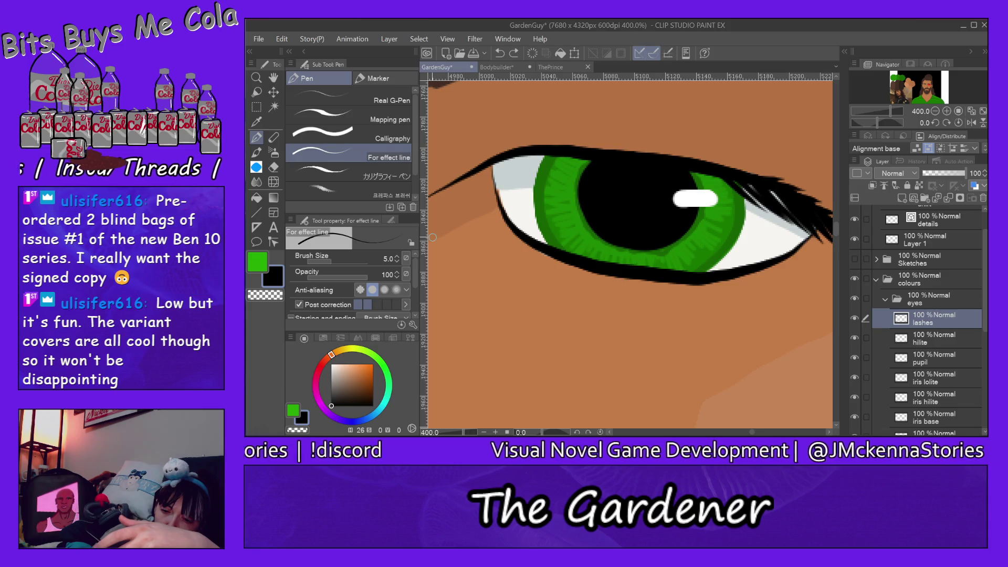
# - Erase the outer-corner lashes with the Hard eraser and return to the pen
pyautogui.click(274, 167)
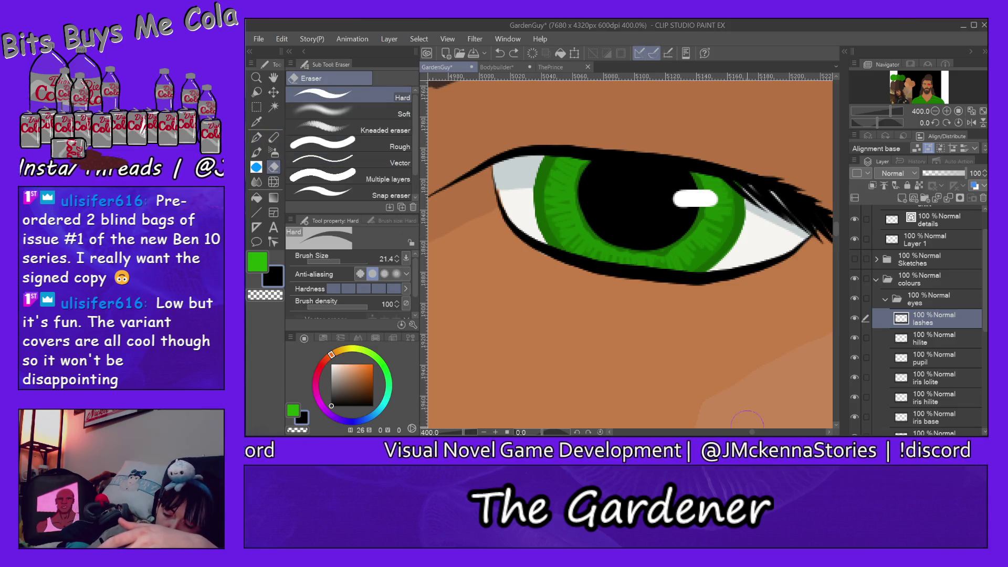
pyautogui.moveTo(752, 433); pyautogui.dragTo(754, 432)
pyautogui.moveTo(815, 283)
pyautogui.mouseDown()
pyautogui.moveTo(756, 219)
pyautogui.moveTo(733, 223)
pyautogui.moveTo(685, 187)
pyautogui.moveTo(651, 190)
pyautogui.moveTo(633, 176)
pyautogui.mouseUp()
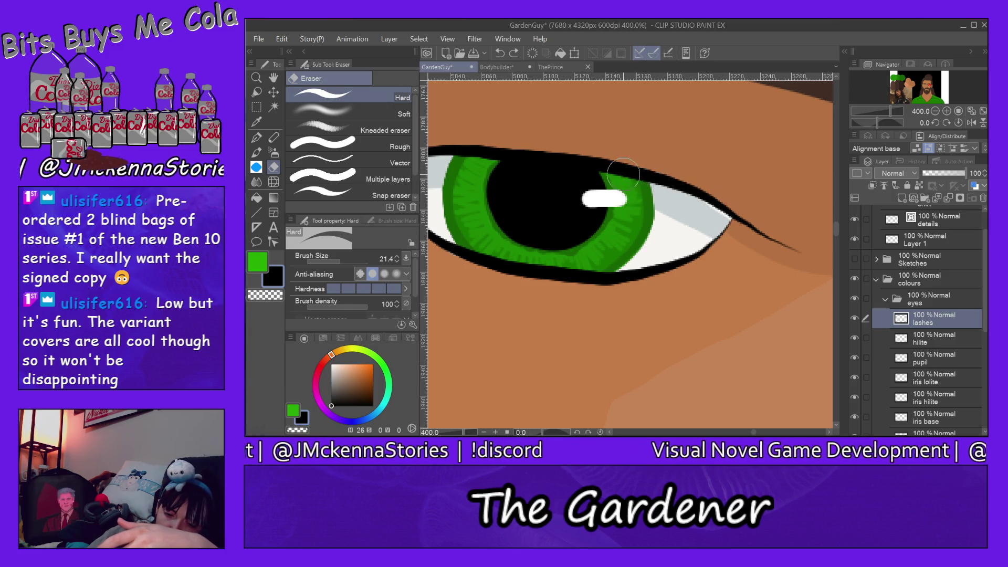
pyautogui.click(257, 139)
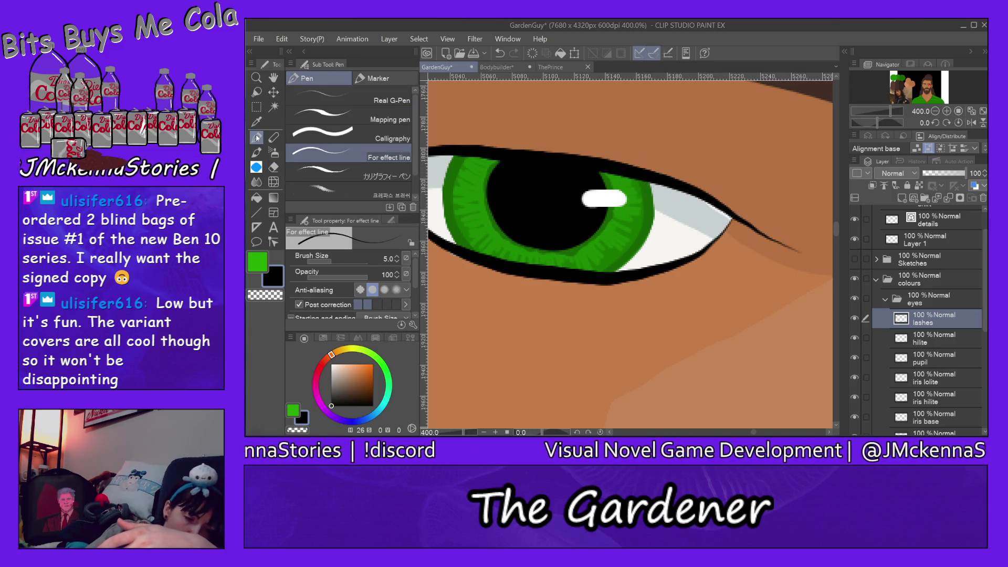
# - Draw thin lashes fanning toward the green eye's outer corner, longer at the tip
pyautogui.moveTo(675, 185); pyautogui.dragTo(711, 231)
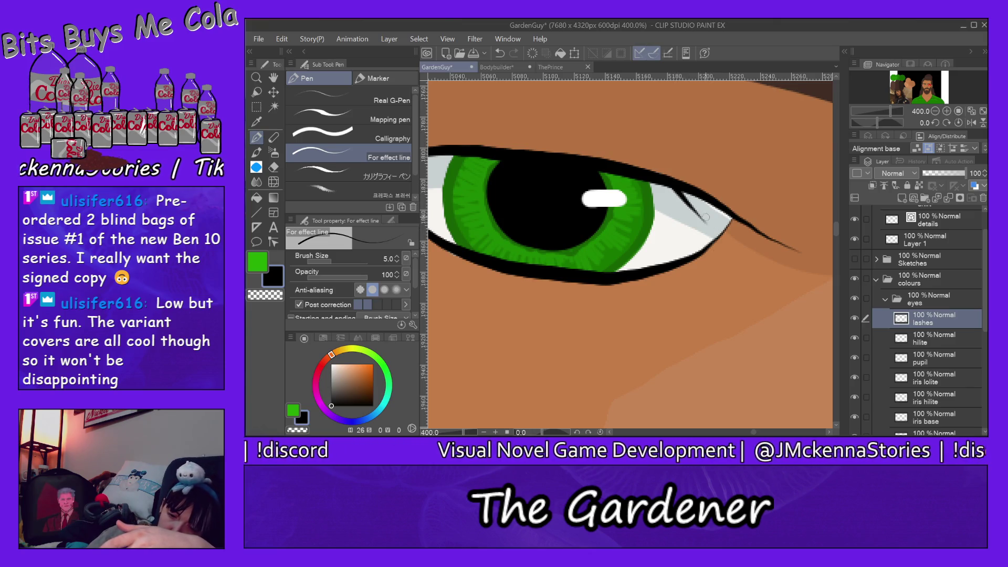
pyautogui.moveTo(682, 189); pyautogui.dragTo(724, 238)
pyautogui.moveTo(693, 190); pyautogui.dragTo(735, 244)
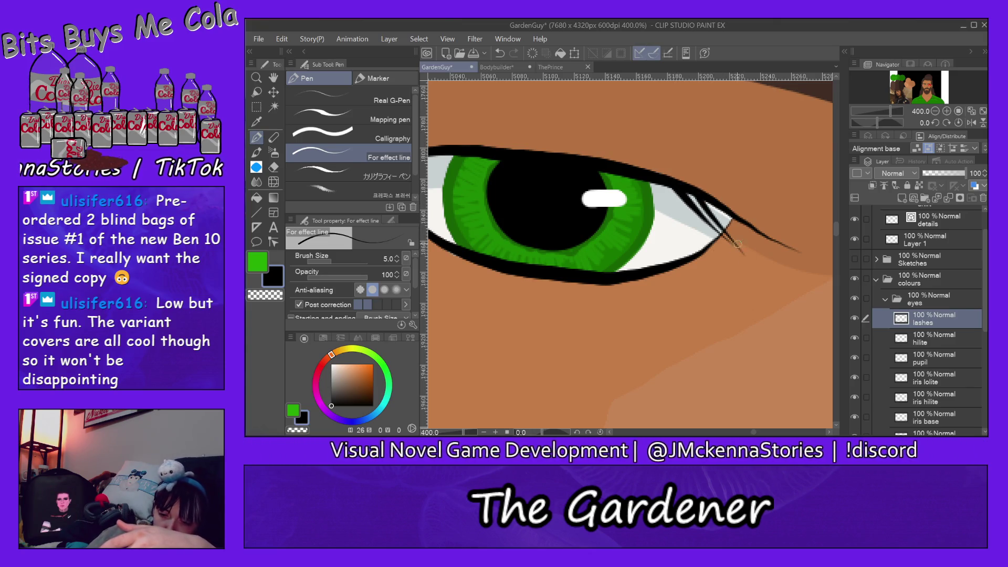
pyautogui.moveTo(704, 196); pyautogui.dragTo(785, 279)
pyautogui.moveTo(734, 216); pyautogui.dragTo(782, 259)
pyautogui.moveTo(748, 225); pyautogui.dragTo(814, 268)
pyautogui.moveTo(774, 239); pyautogui.dragTo(824, 262)
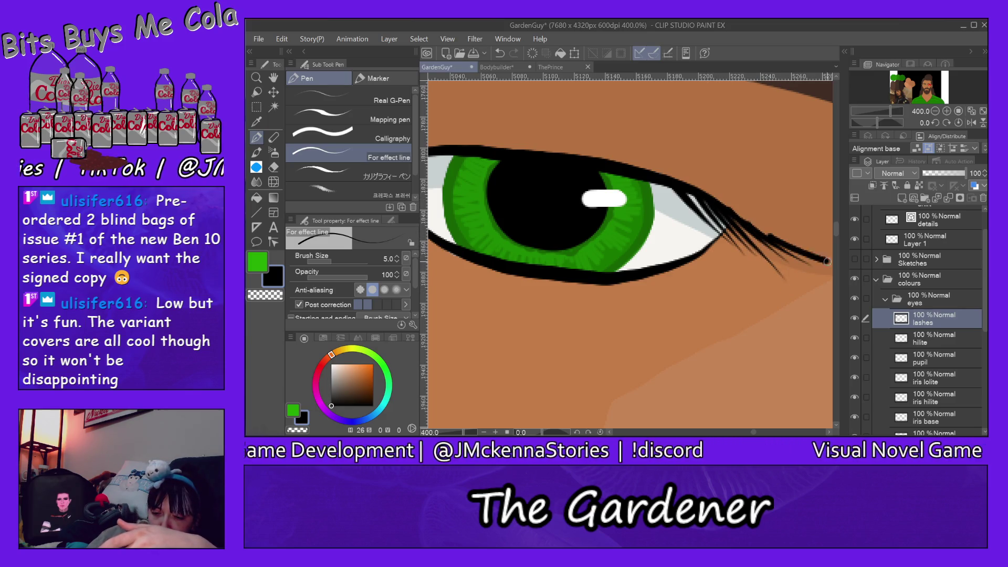
pyautogui.moveTo(774, 235); pyautogui.dragTo(690, 184)
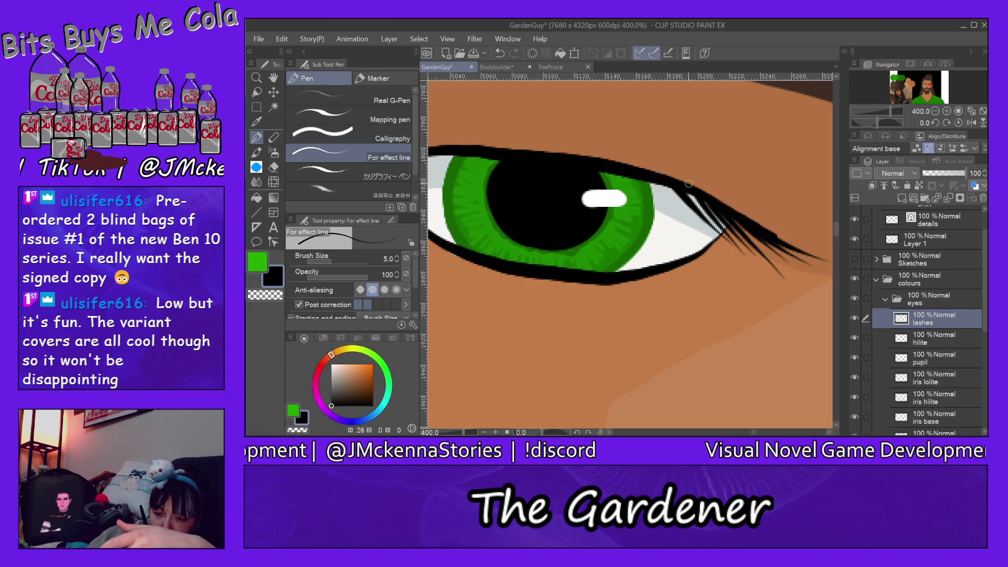
pyautogui.moveTo(766, 232); pyautogui.dragTo(807, 243)
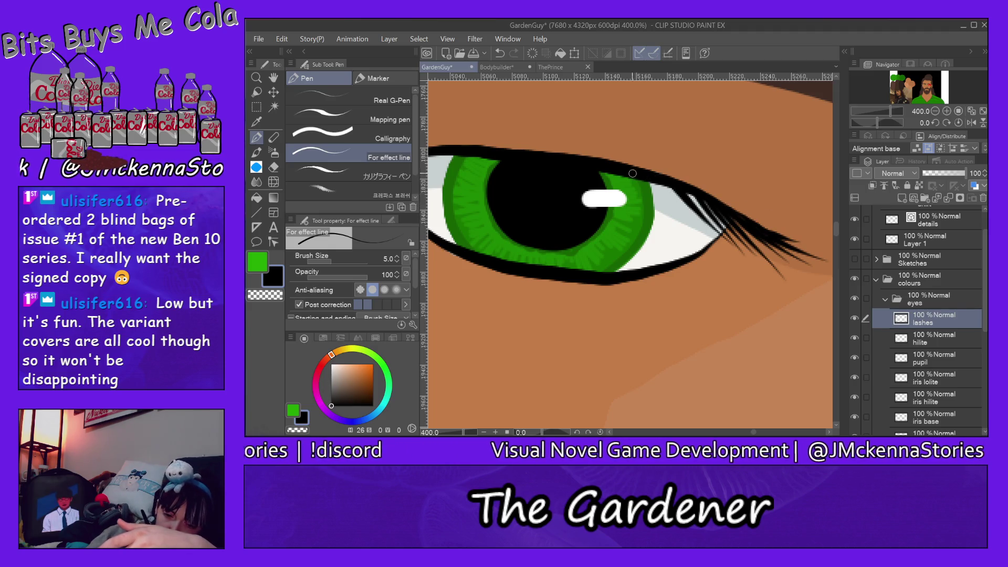
# - Undo the stray stroke over the iris and add lashes along the outer upper lid
pyautogui.hotkey('ctrl', 'z')
pyautogui.moveTo(617, 176); pyautogui.dragTo(685, 228)
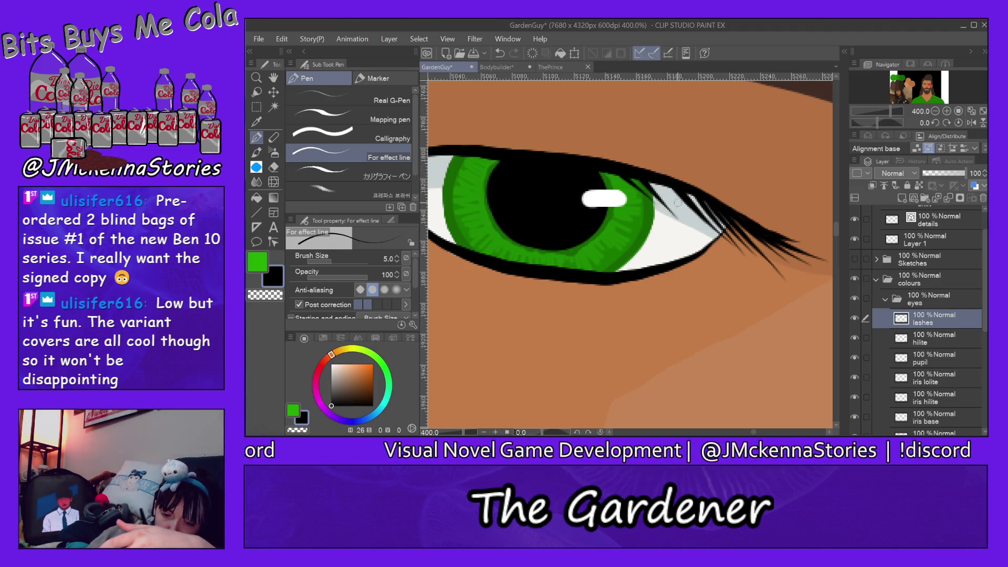
pyautogui.moveTo(652, 179); pyautogui.dragTo(718, 235)
pyautogui.moveTo(668, 183); pyautogui.dragTo(713, 244)
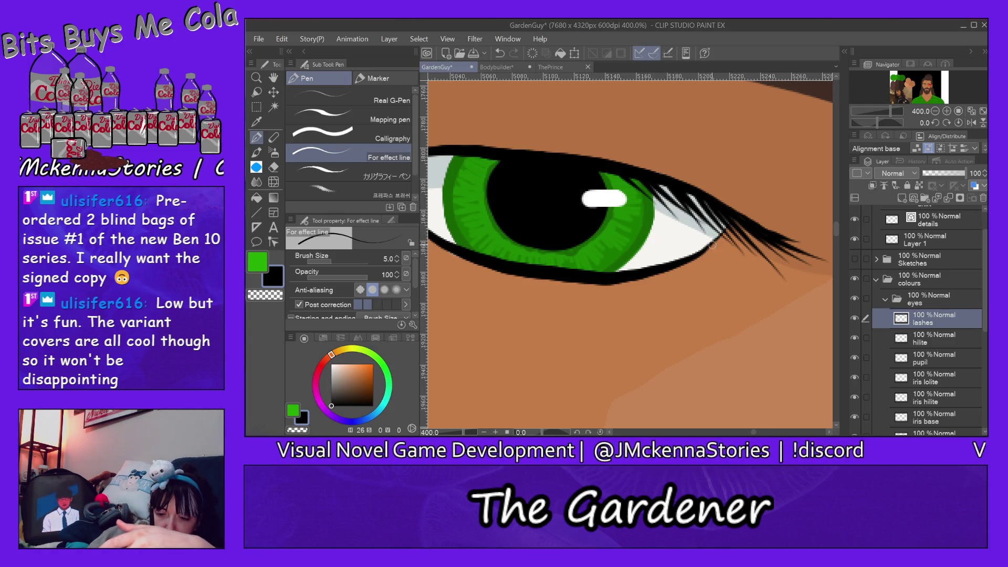
pyautogui.moveTo(701, 192); pyautogui.dragTo(707, 261)
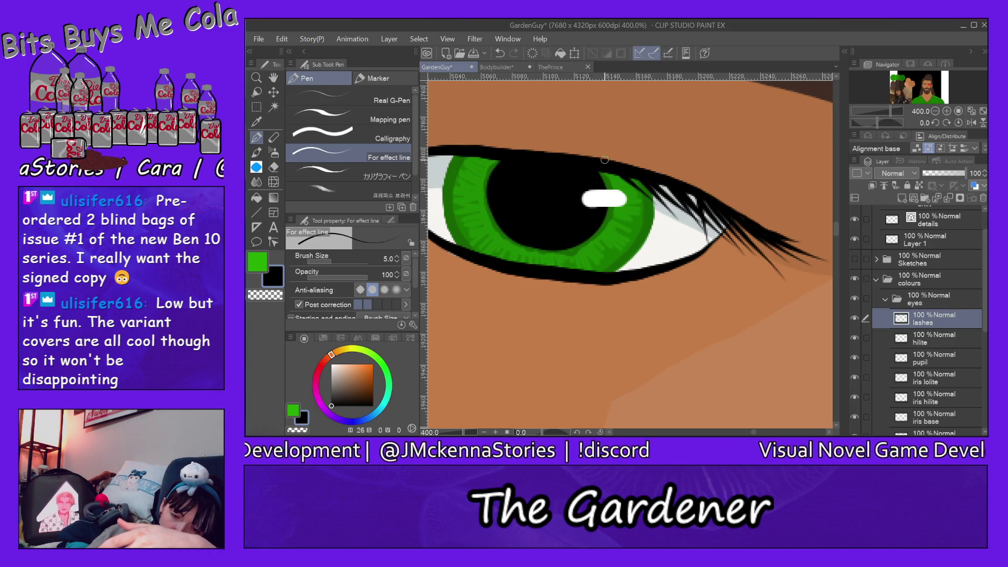
# - Add short lash flicks along the rest of the upper lid, panning right to its end
pyautogui.moveTo(753, 432)
pyautogui.mouseDown()
pyautogui.moveTo(761, 432)
pyautogui.moveTo(747, 431)
pyautogui.mouseUp()
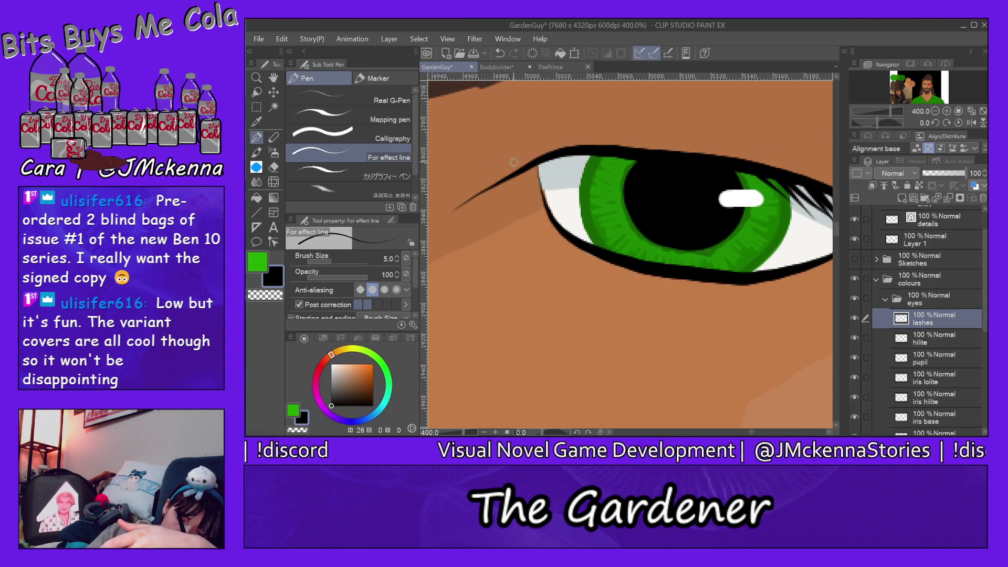
pyautogui.moveTo(521, 167)
pyautogui.mouseDown()
pyautogui.moveTo(497, 154)
pyautogui.moveTo(514, 135)
pyautogui.moveTo(576, 138)
pyautogui.moveTo(572, 125)
pyautogui.moveTo(600, 122)
pyautogui.moveTo(608, 135)
pyautogui.moveTo(631, 121)
pyautogui.moveTo(707, 140)
pyautogui.mouseUp()
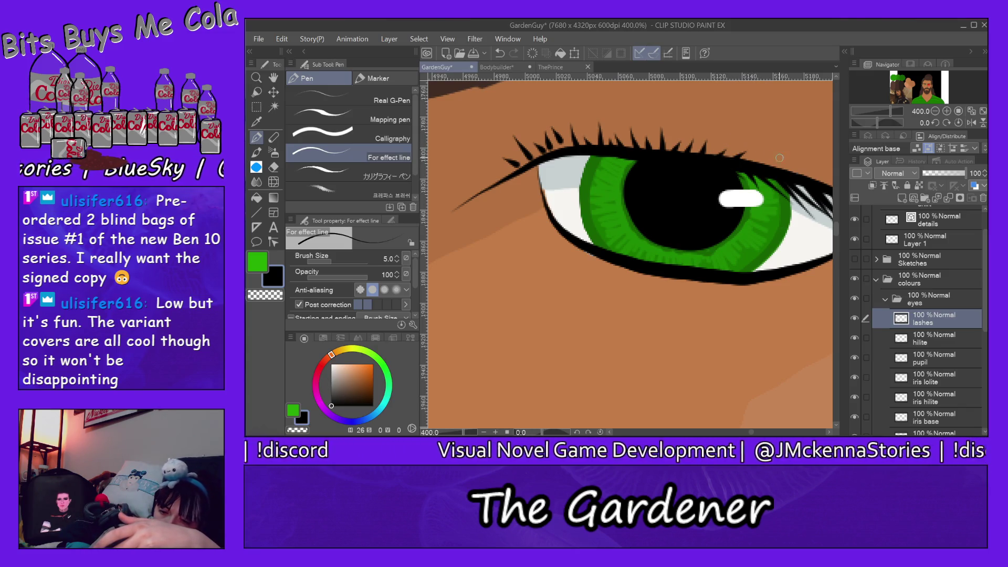
pyautogui.moveTo(767, 166); pyautogui.dragTo(783, 158)
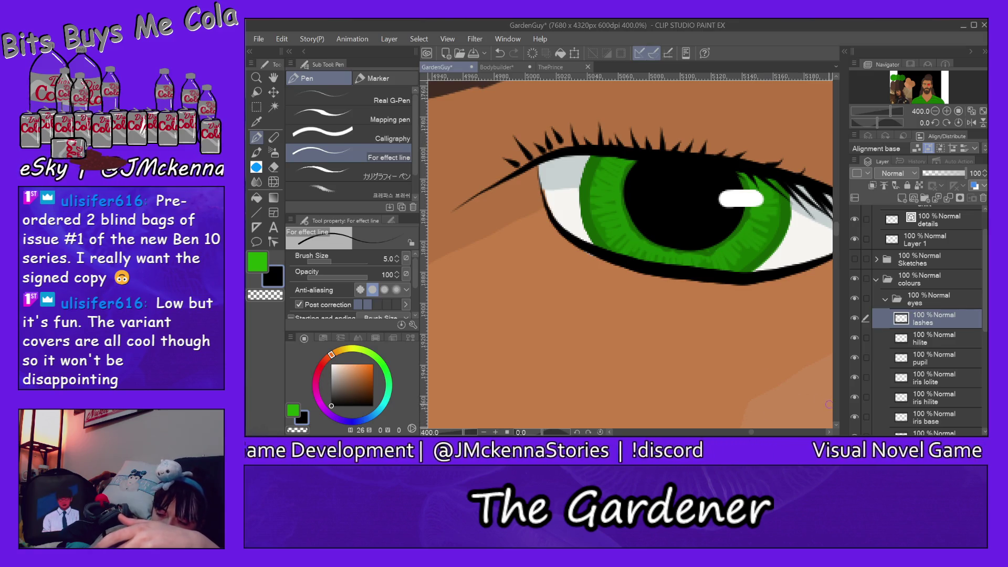
pyautogui.hscroll(3, 823, 387)
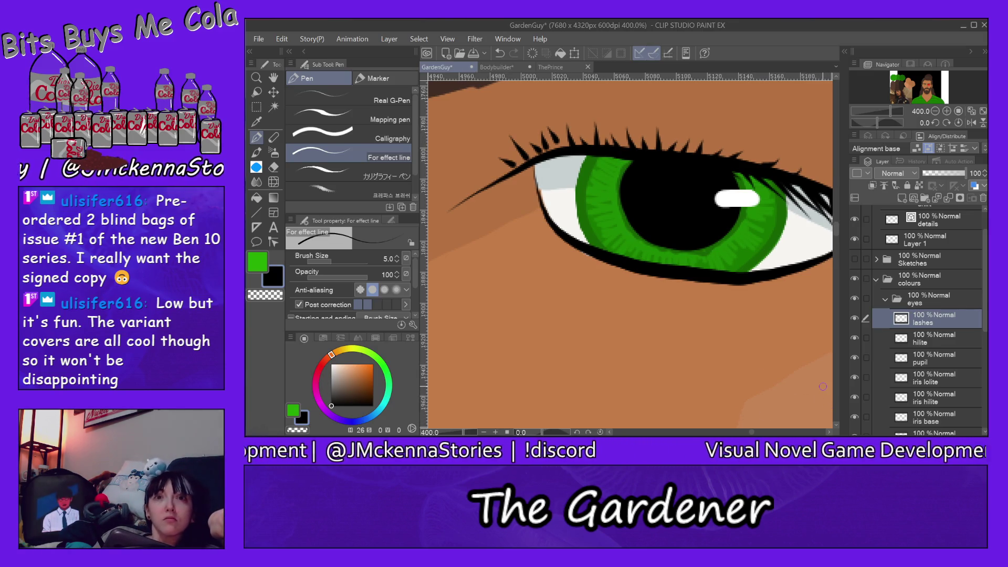
pyautogui.hscroll(5, 823, 386)
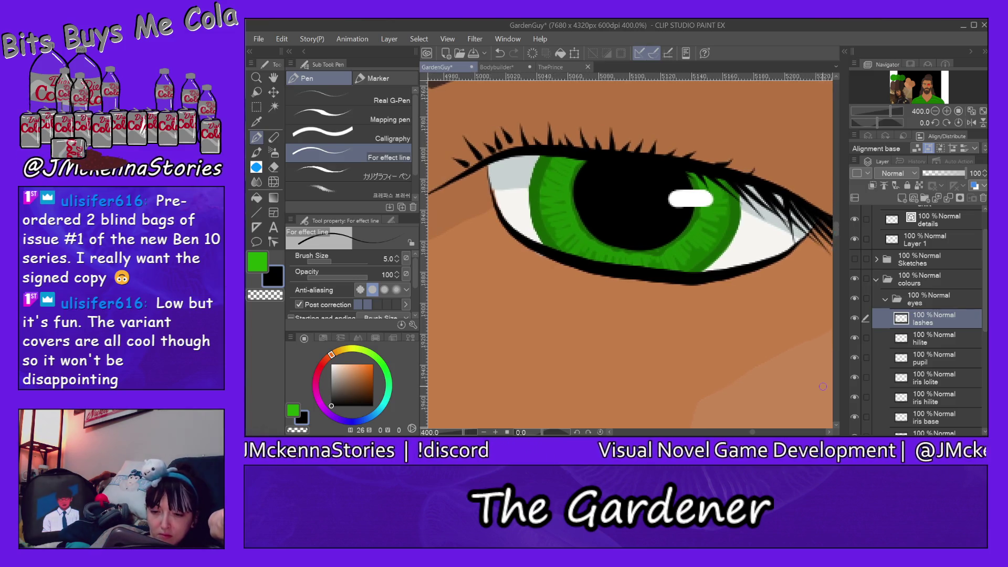
pyautogui.moveTo(751, 182); pyautogui.dragTo(775, 178)
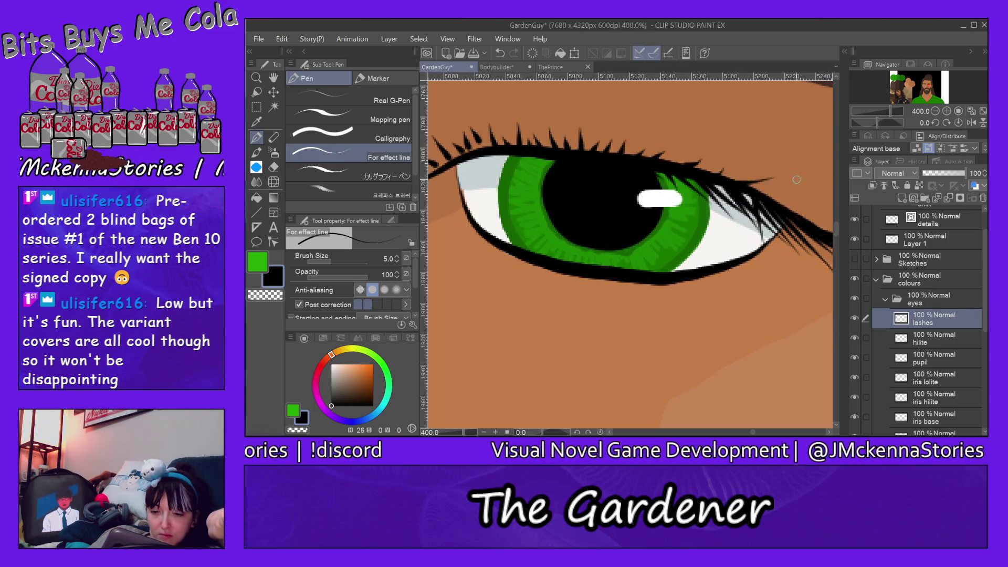
pyautogui.hscroll(4, 761, 198)
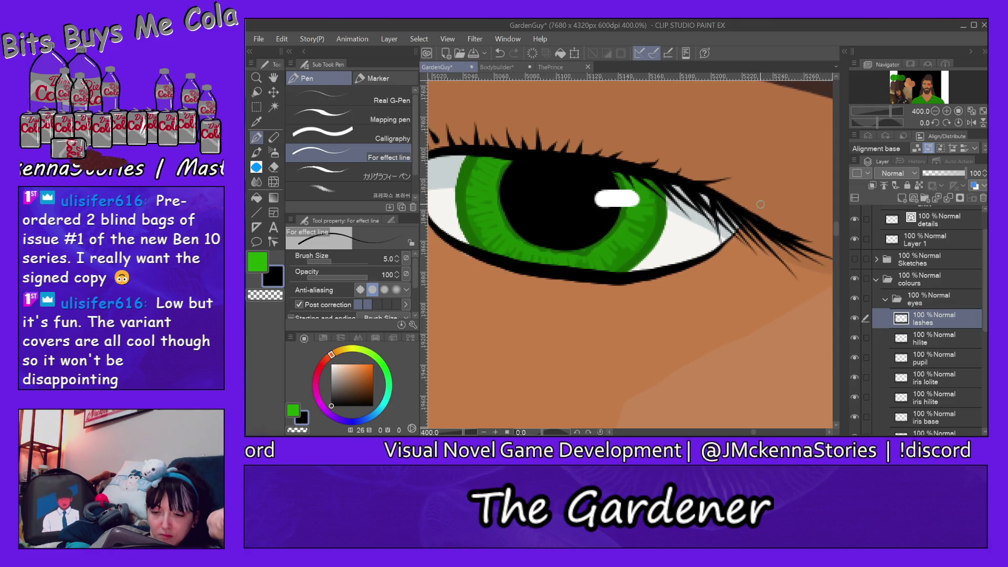
pyautogui.moveTo(722, 205); pyautogui.dragTo(759, 209)
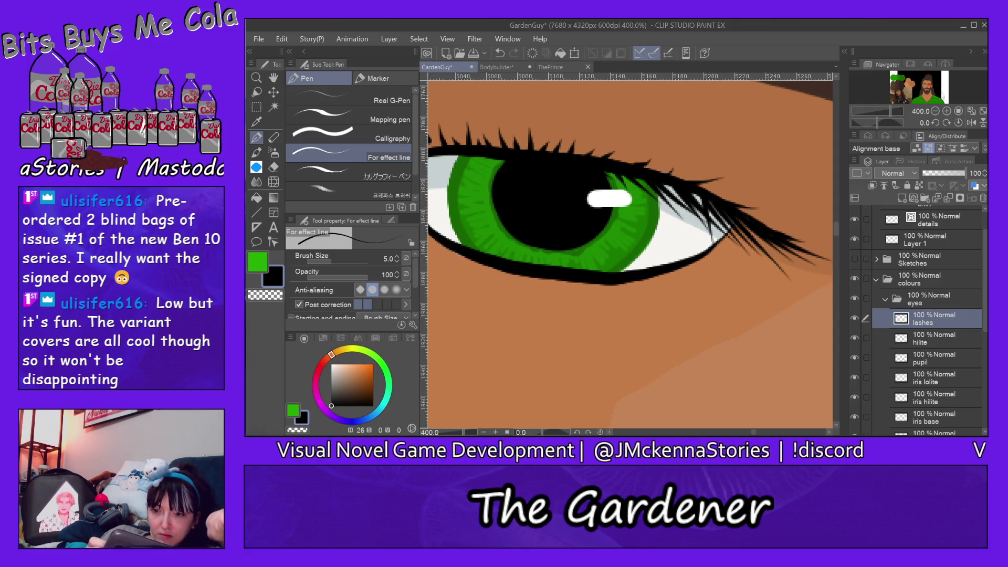
pyautogui.click(926, 89)
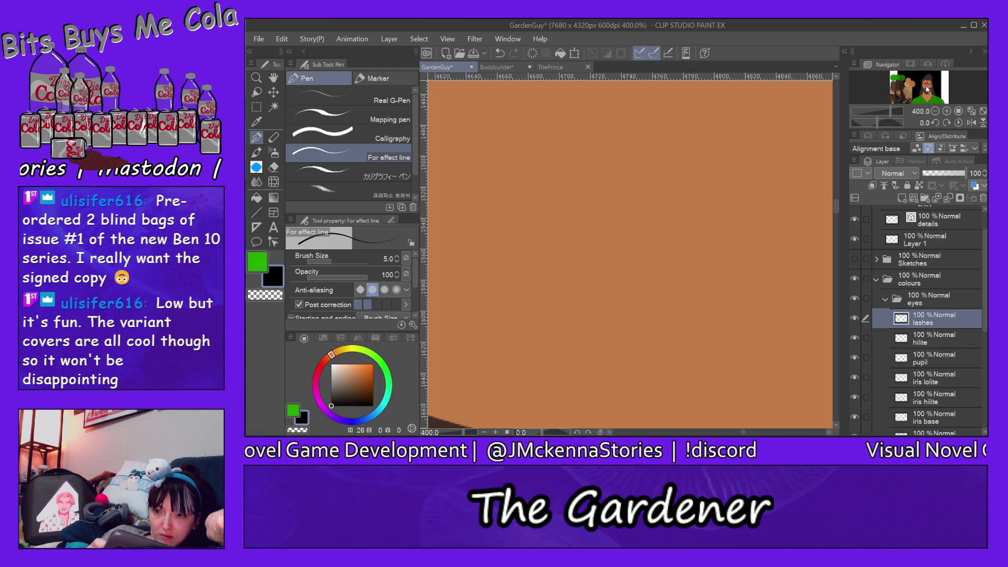
# - Fan thin lashes out from the green eye's left corner, undoing the overlong strokes
pyautogui.moveTo(926, 89); pyautogui.dragTo(924, 90)
pyautogui.moveTo(835, 232); pyautogui.dragTo(835, 219)
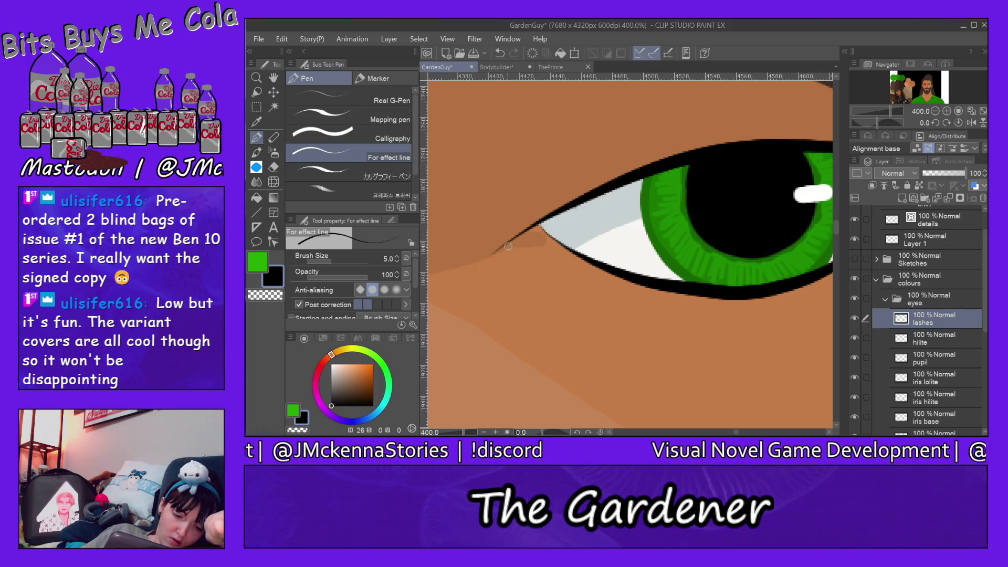
pyautogui.moveTo(502, 246); pyautogui.dragTo(461, 294)
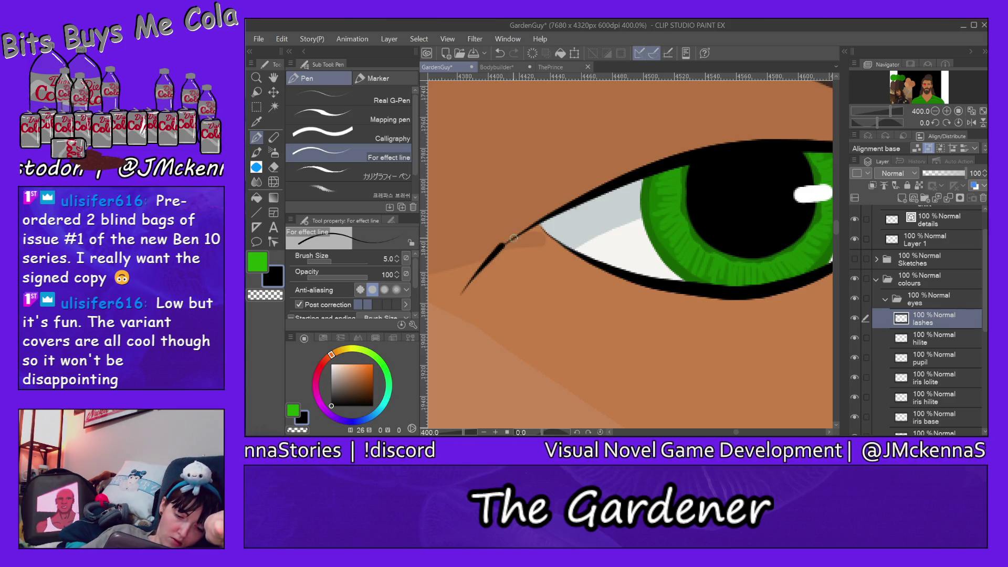
pyautogui.moveTo(523, 233); pyautogui.dragTo(461, 276)
pyautogui.moveTo(522, 232); pyautogui.dragTo(491, 273)
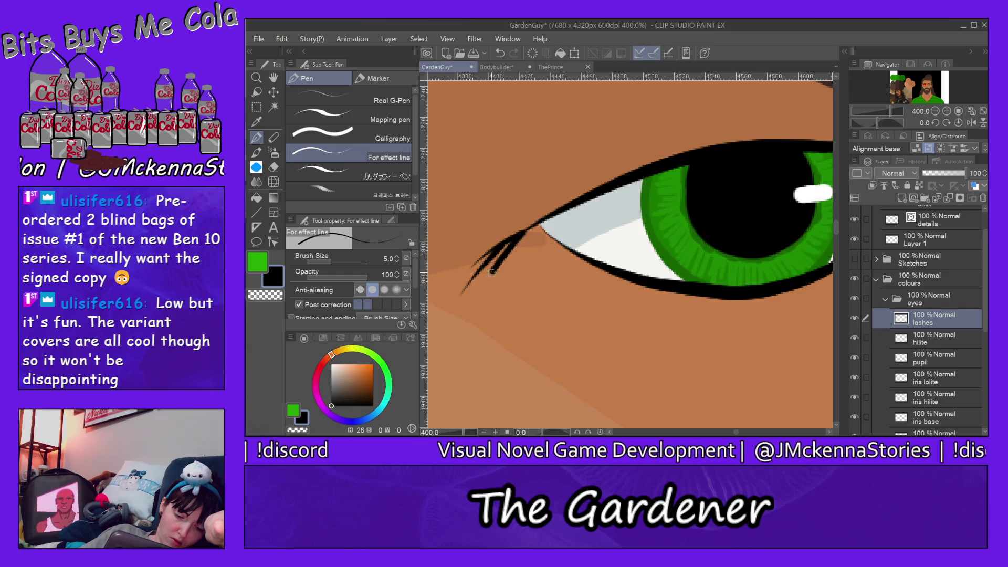
pyautogui.moveTo(536, 221); pyautogui.dragTo(487, 296)
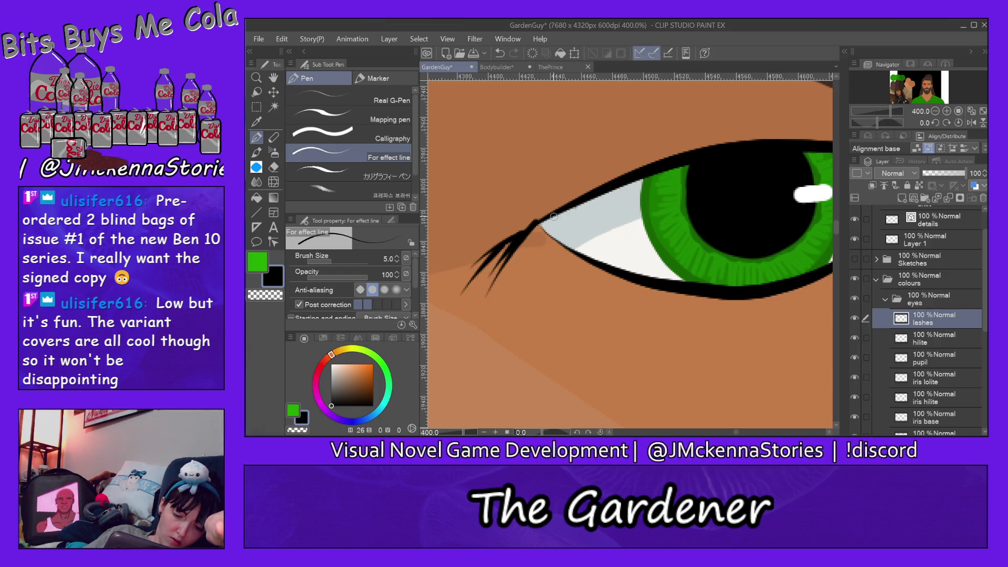
pyautogui.hotkey('ctrl', 'z')
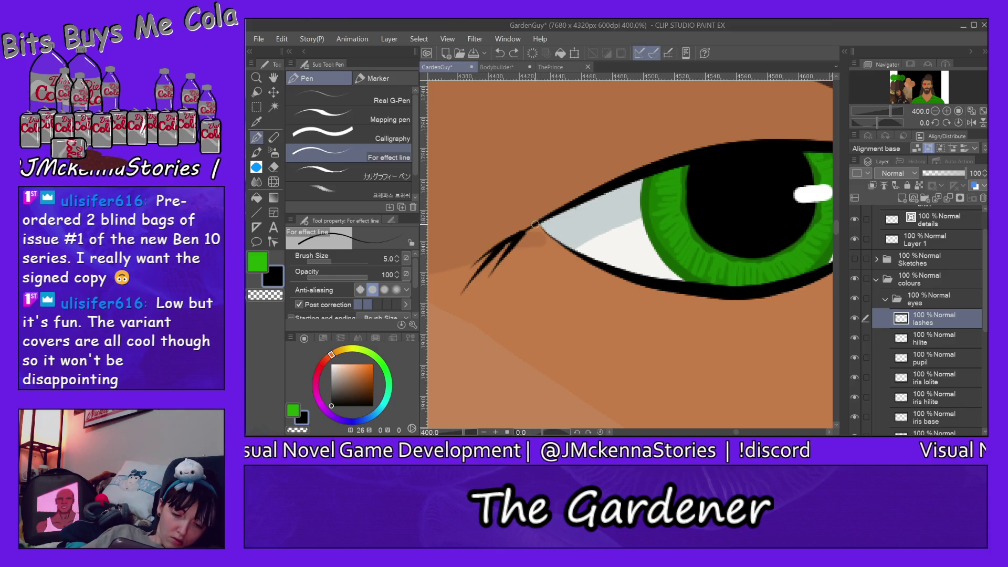
pyautogui.moveTo(541, 220); pyautogui.dragTo(504, 273)
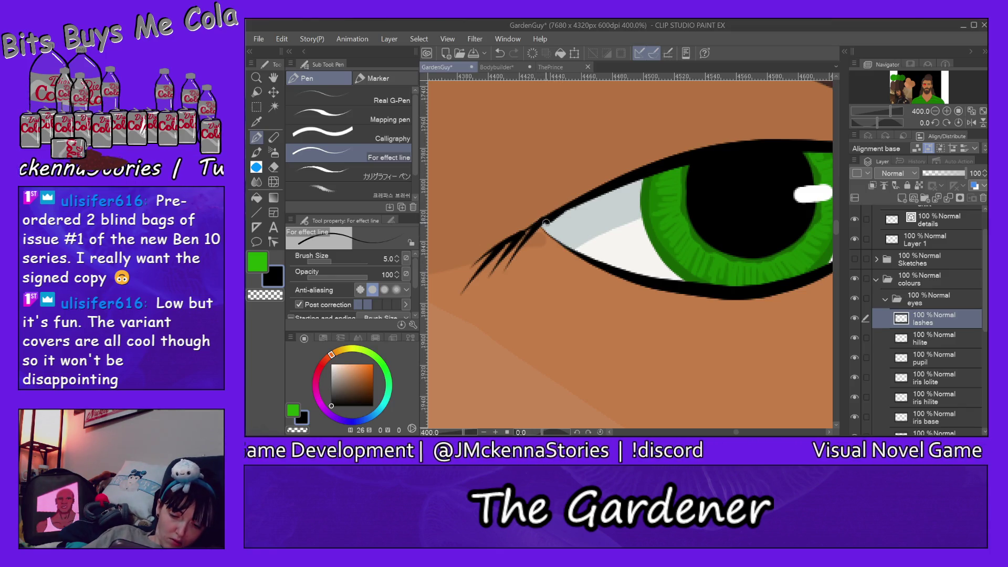
pyautogui.moveTo(552, 217); pyautogui.dragTo(520, 251)
pyautogui.moveTo(562, 215); pyautogui.dragTo(537, 270)
pyautogui.moveTo(577, 204); pyautogui.dragTo(526, 253)
pyautogui.hotkey('ctrl', 'z')
pyautogui.hotkey('ctrl', 'z')
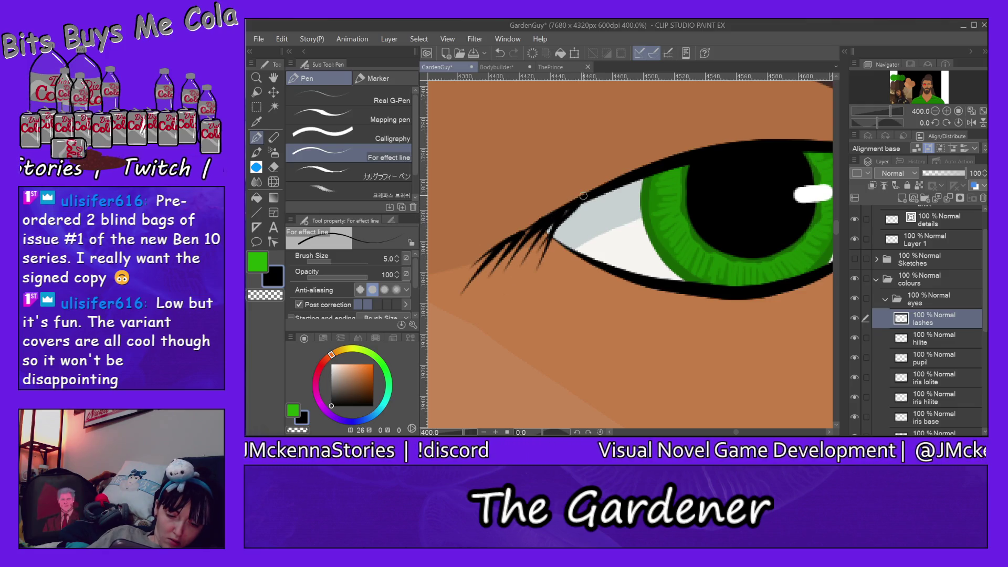
# - Add lashes along the upper lid's left end toward the iris, redrawing one misplaced stroke
pyautogui.moveTo(579, 200); pyautogui.dragTo(572, 231)
pyautogui.moveTo(597, 191); pyautogui.dragTo(566, 246)
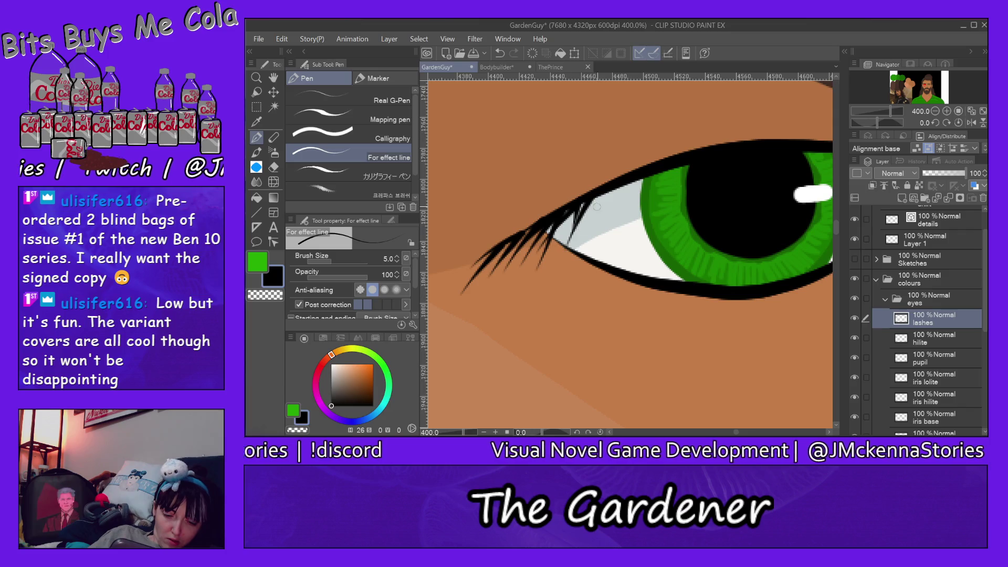
pyautogui.moveTo(603, 191); pyautogui.dragTo(580, 235)
pyautogui.moveTo(603, 189)
pyautogui.mouseDown()
pyautogui.moveTo(566, 190)
pyautogui.moveTo(548, 210)
pyautogui.mouseUp()
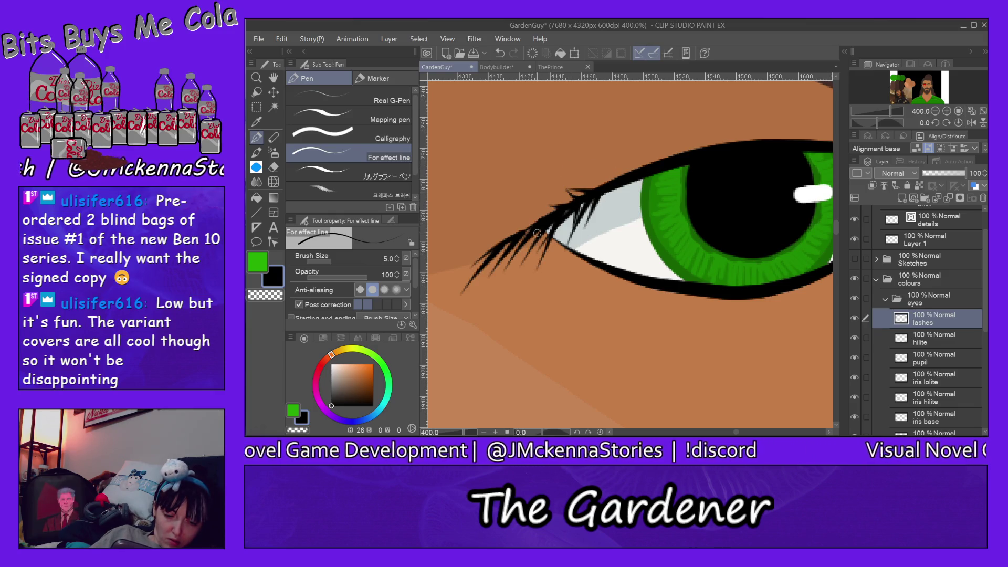
pyautogui.moveTo(622, 180); pyautogui.dragTo(578, 250)
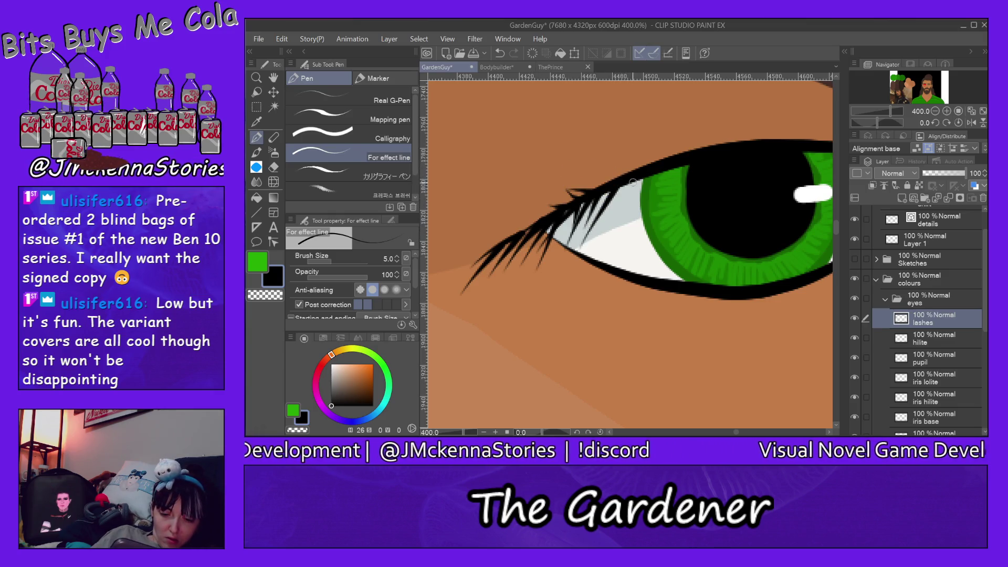
pyautogui.hotkey('ctrl', 'z')
pyautogui.moveTo(628, 179); pyautogui.dragTo(588, 231)
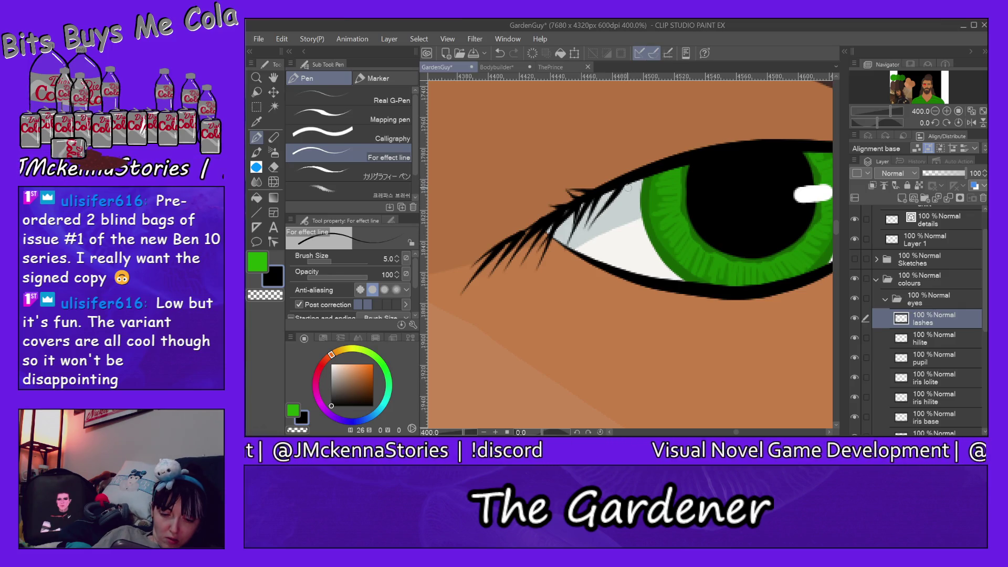
pyautogui.moveTo(626, 181); pyautogui.dragTo(609, 217)
pyautogui.moveTo(643, 171)
pyautogui.mouseDown()
pyautogui.moveTo(625, 195)
pyautogui.moveTo(633, 200)
pyautogui.mouseUp()
pyautogui.moveTo(666, 166)
pyautogui.mouseDown()
pyautogui.moveTo(652, 191)
pyautogui.moveTo(671, 192)
pyautogui.moveTo(647, 198)
pyautogui.mouseUp()
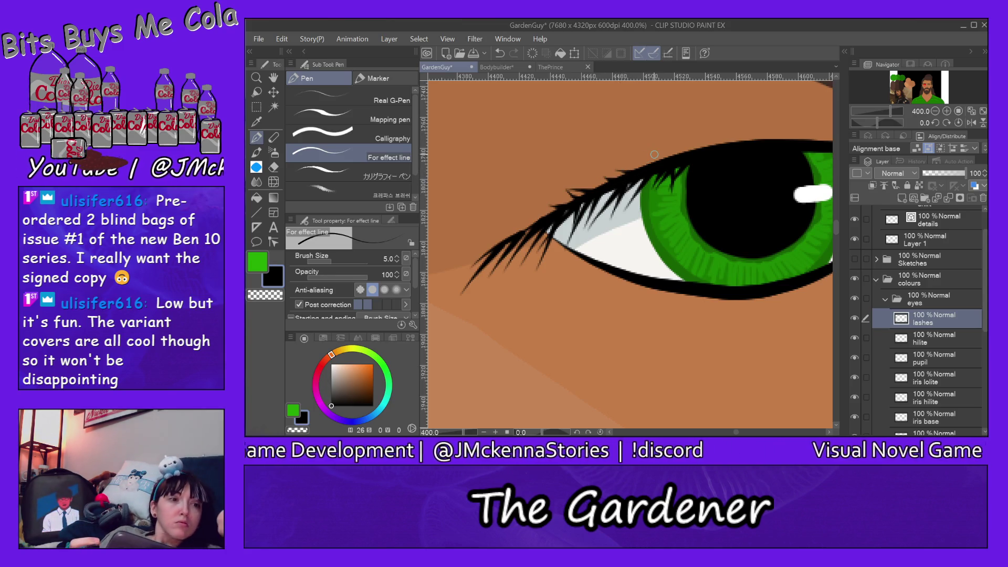
pyautogui.hscroll(5, 654, 155)
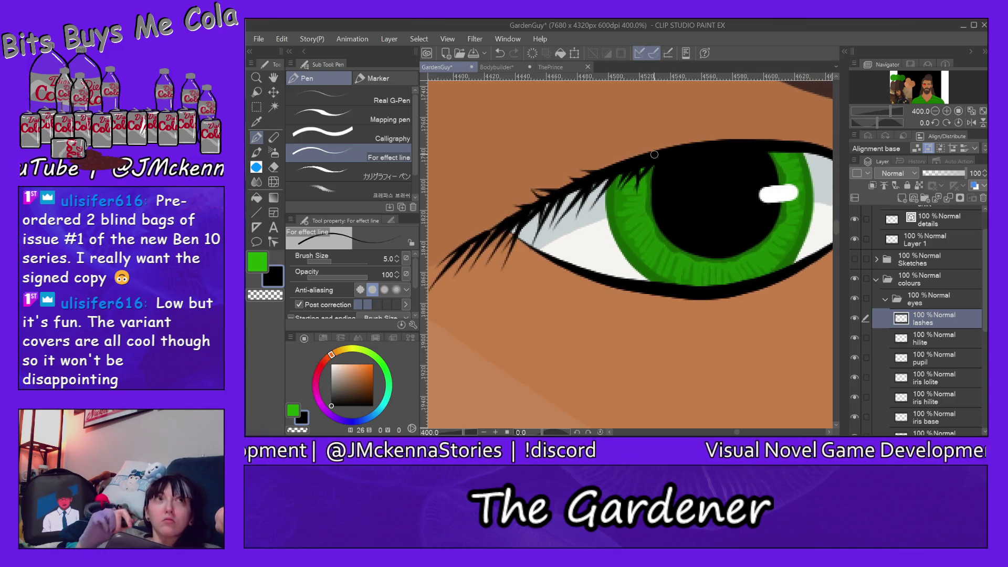
# - Add short upward lash spikes across the upper lid, including one at the outer corner
pyautogui.hscroll(8, 654, 155)
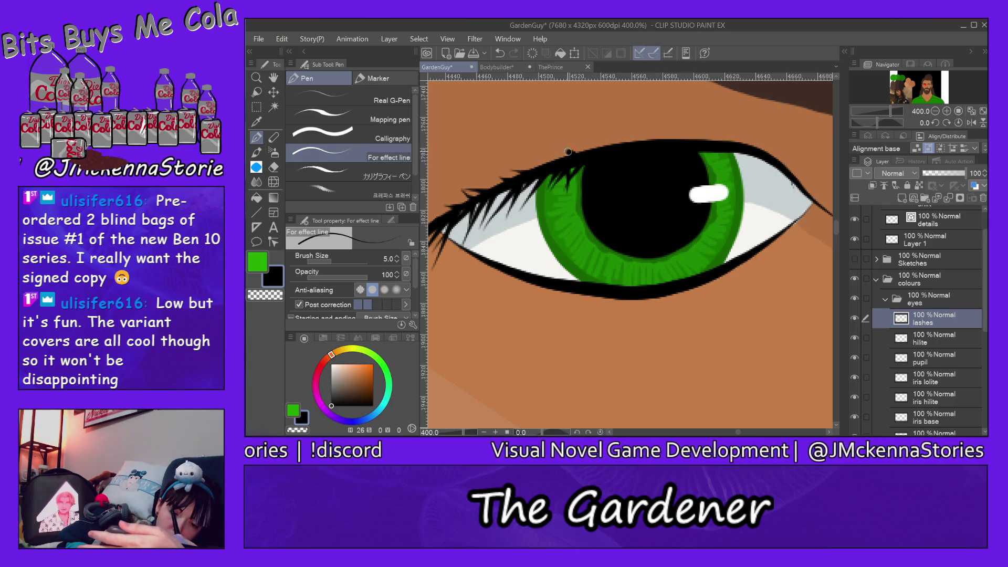
pyautogui.moveTo(601, 149)
pyautogui.mouseDown()
pyautogui.moveTo(595, 137)
pyautogui.moveTo(733, 120)
pyautogui.mouseUp()
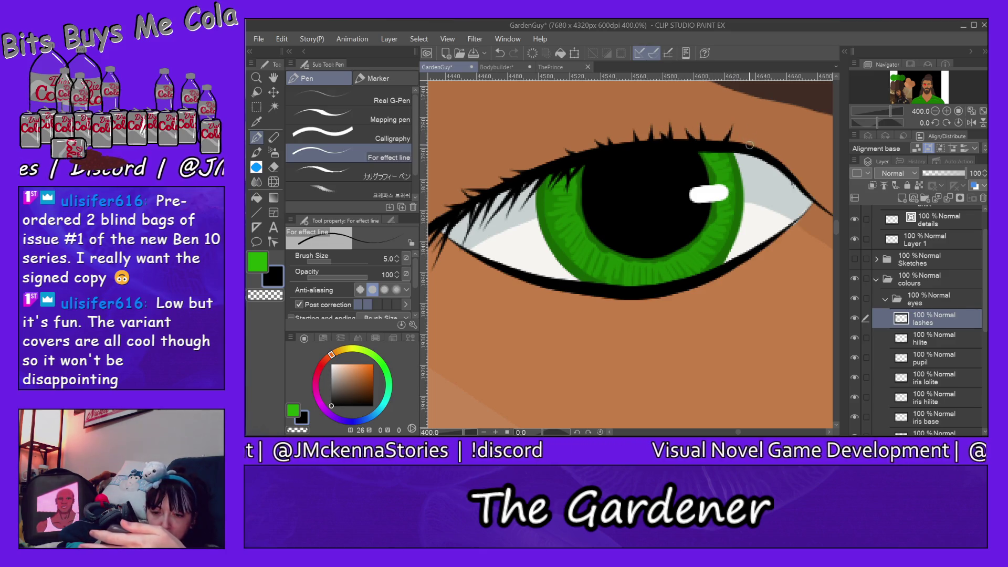
pyautogui.moveTo(814, 193)
pyautogui.mouseDown()
pyautogui.moveTo(823, 184)
pyautogui.moveTo(815, 157)
pyautogui.moveTo(797, 163)
pyautogui.moveTo(786, 137)
pyautogui.moveTo(754, 129)
pyautogui.mouseUp()
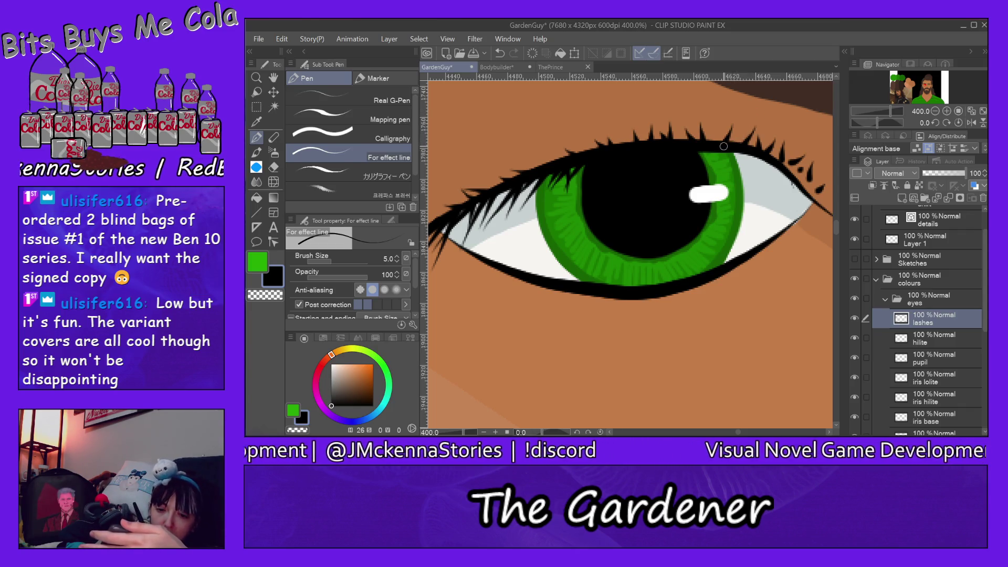
pyautogui.moveTo(729, 148); pyautogui.dragTo(718, 130)
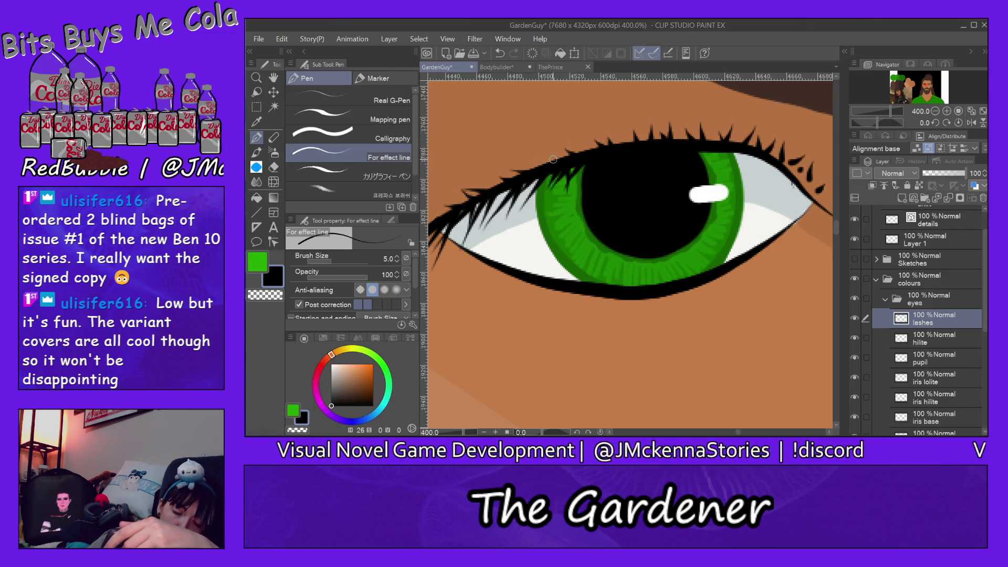
pyautogui.hscroll(-5, 738, 433)
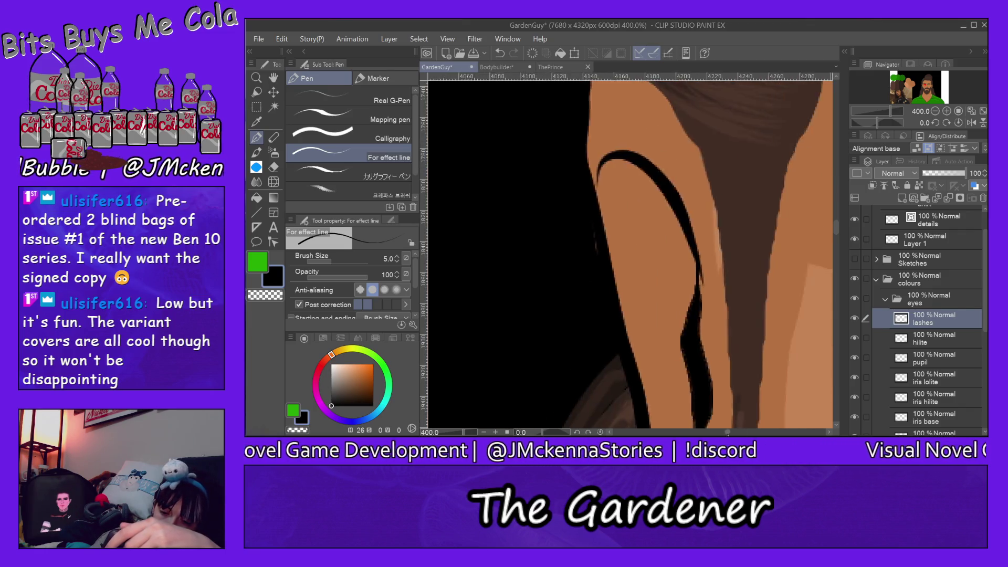
# - Draw a long lash trailing left from the lash line, then switch to the Hard eraser
pyautogui.moveTo(706, 217)
pyautogui.mouseDown()
pyautogui.moveTo(651, 221)
pyautogui.moveTo(624, 240)
pyautogui.mouseUp()
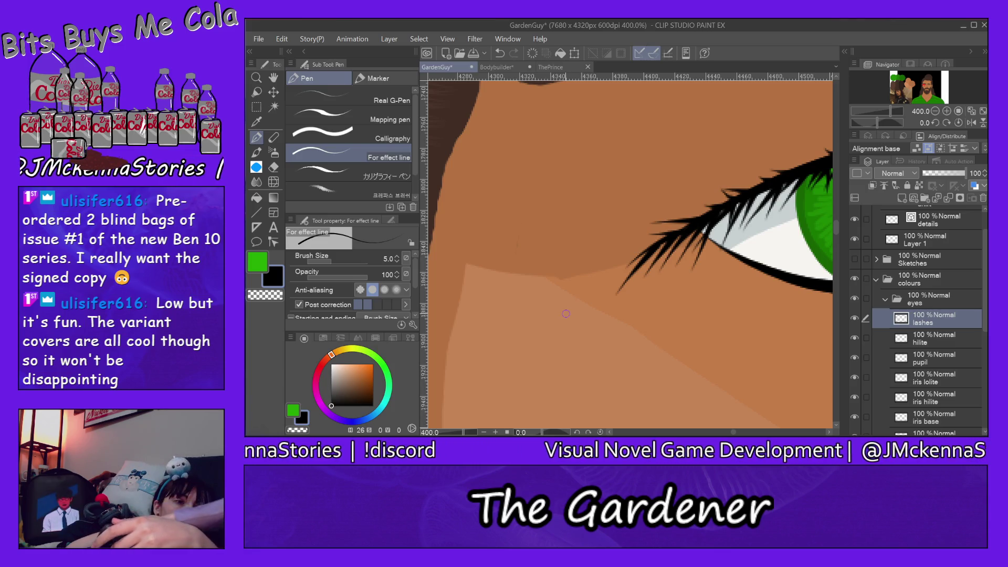
pyautogui.hotkey('ctrl', '0')
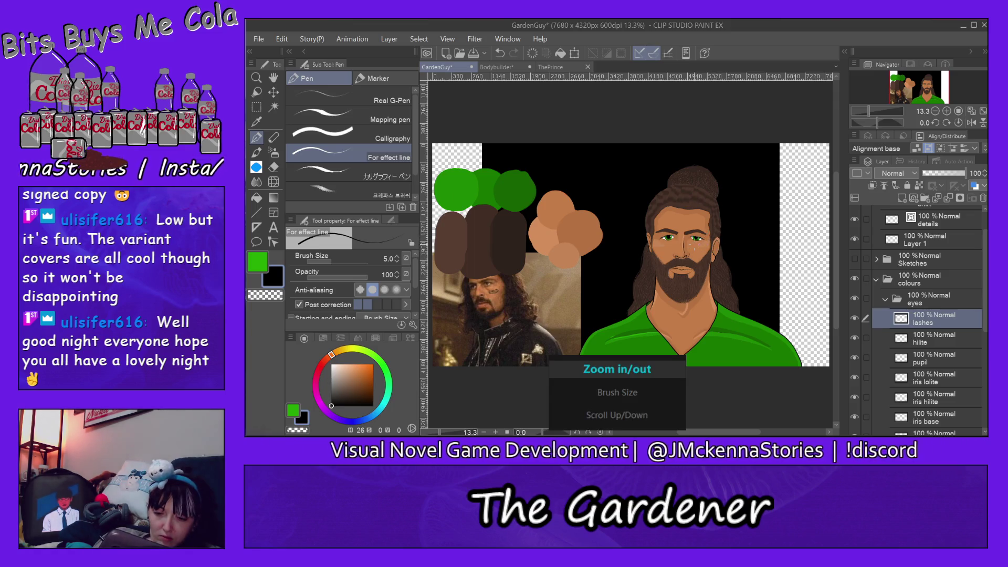
pyautogui.scroll(8, 697, 248)
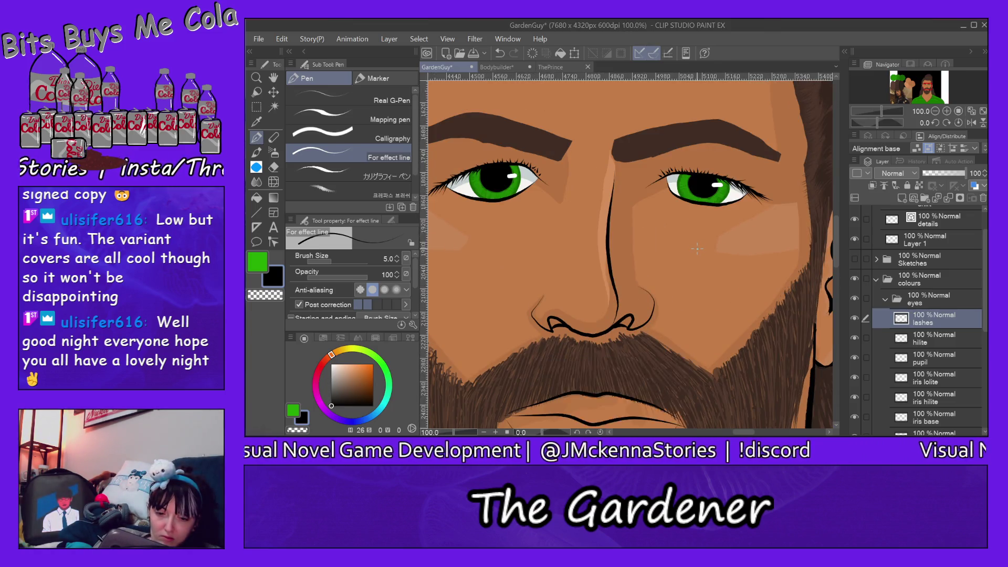
pyautogui.scroll(-2, 696, 248)
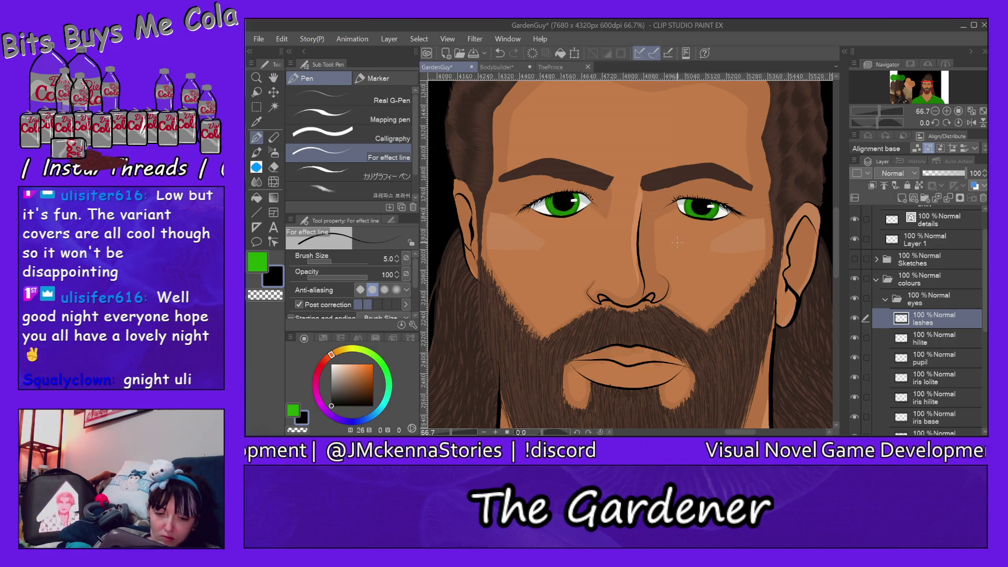
pyautogui.scroll(3, 522, 190)
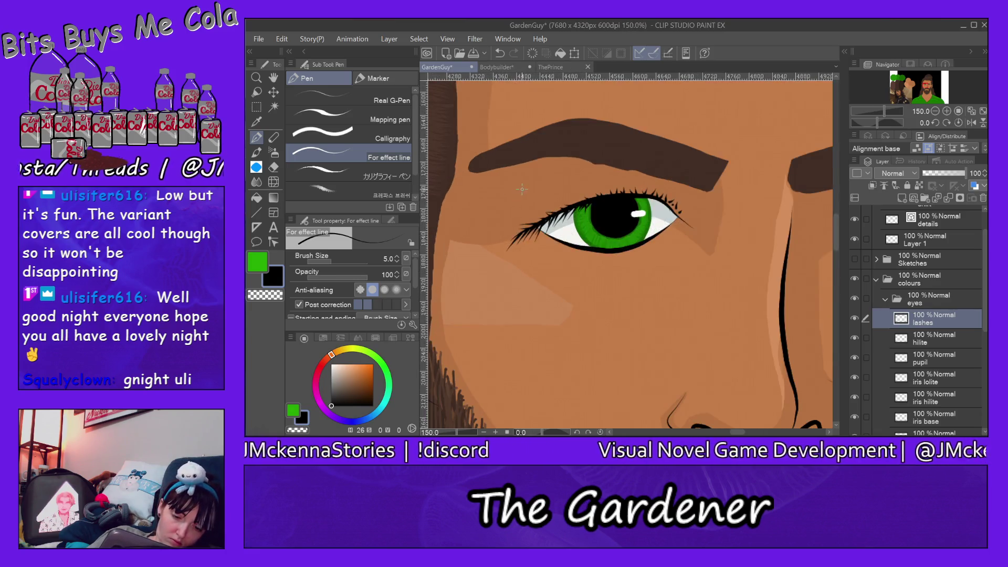
pyautogui.scroll(3, 522, 190)
pyautogui.click(273, 167)
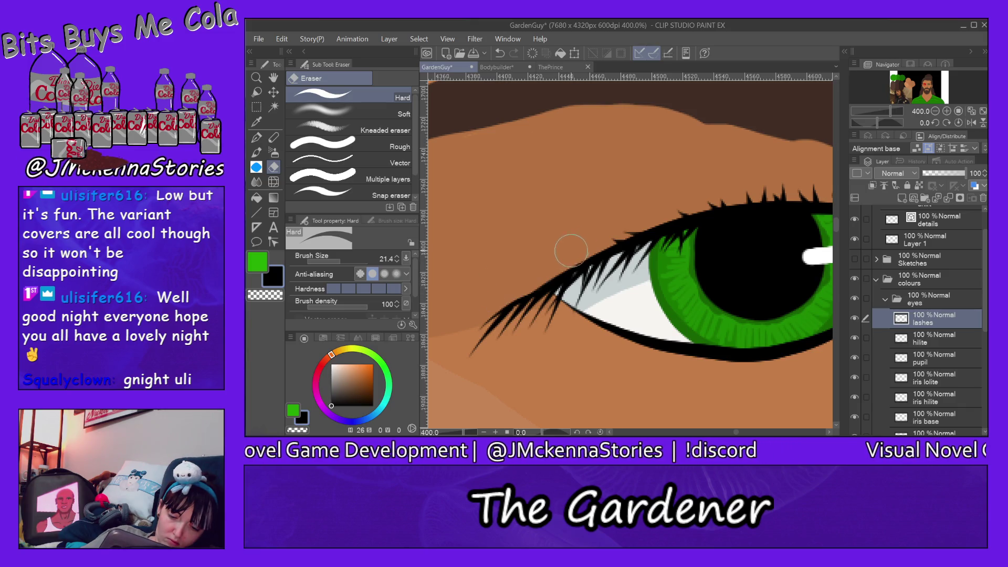
# - Erase the lash strands at the eye's inner corner with a size 15 Hard eraser
pyautogui.scroll(-2, 556, 328)
pyautogui.scroll(2, 556, 328)
pyautogui.scroll(-1, 559, 325)
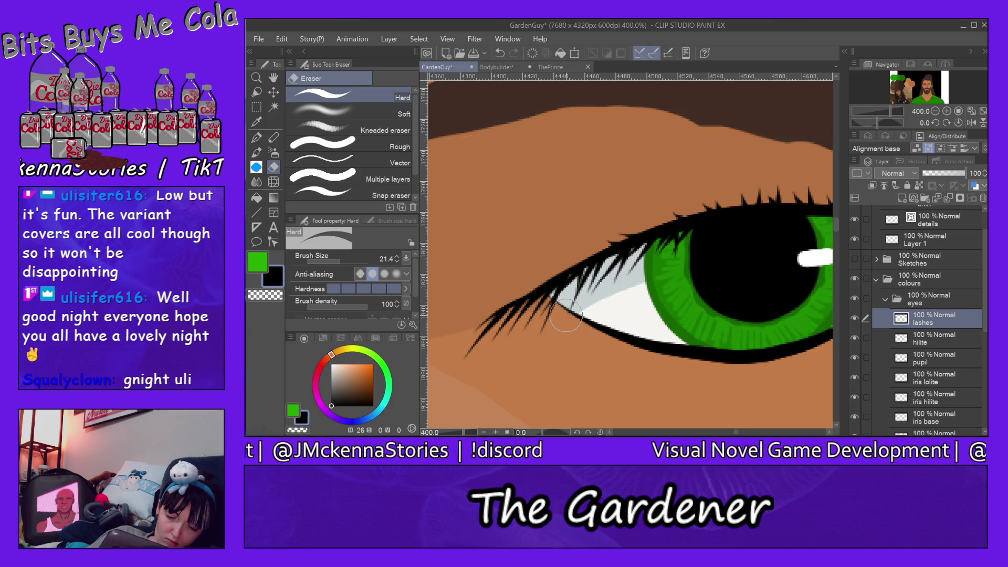
pyautogui.press('[')
pyautogui.press('[')
pyautogui.press('[')
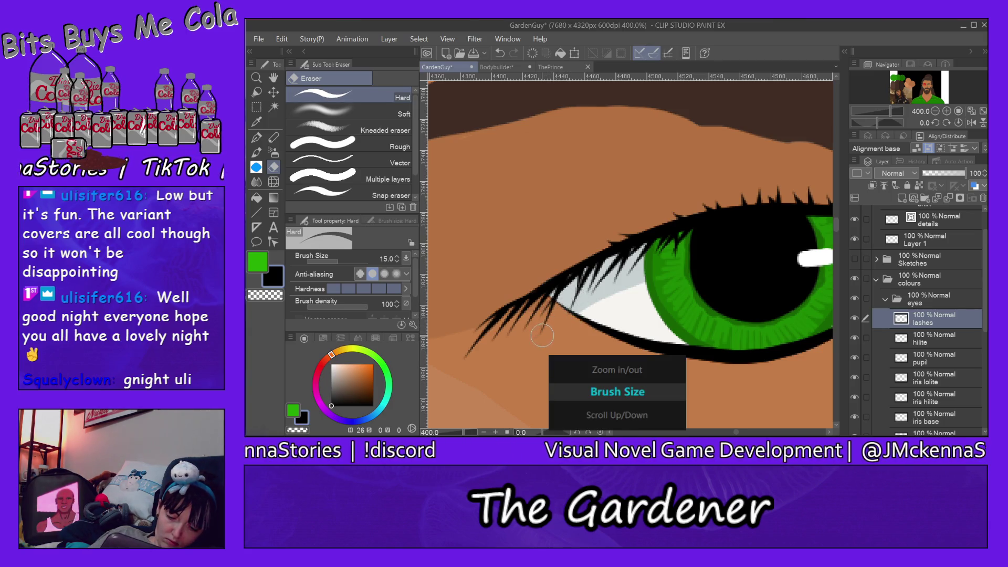
pyautogui.moveTo(562, 283)
pyautogui.mouseDown()
pyautogui.moveTo(530, 330)
pyautogui.moveTo(570, 263)
pyautogui.moveTo(566, 282)
pyautogui.mouseUp()
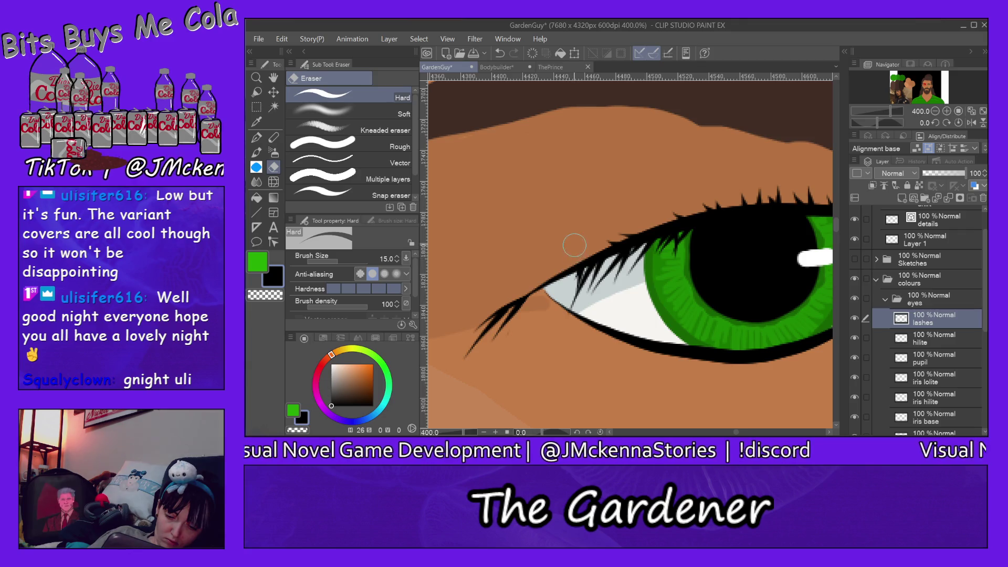
# - Redraw three finer lashes at the inner corner and trim their overlong tips
pyautogui.click(260, 137)
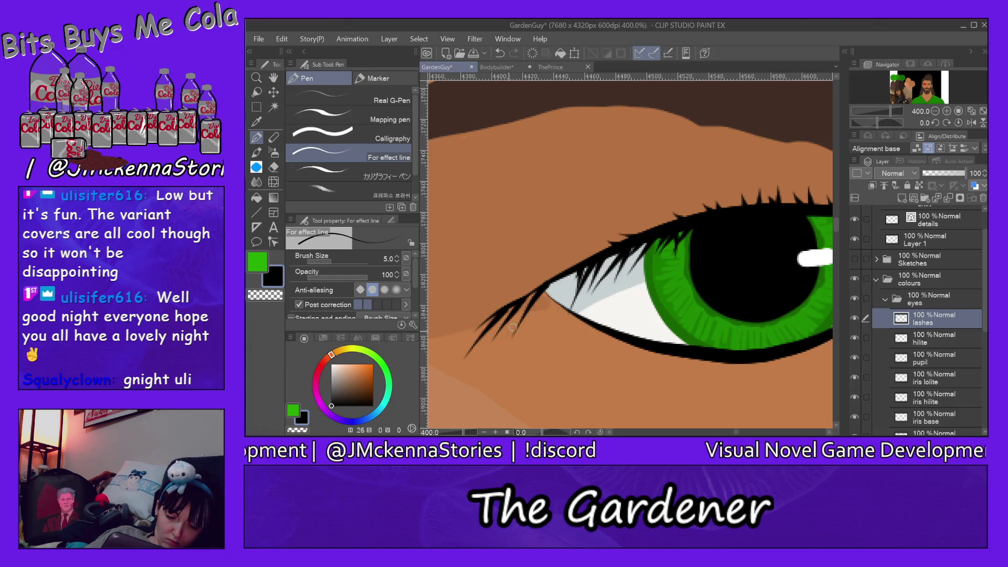
pyautogui.moveTo(557, 277); pyautogui.dragTo(516, 290)
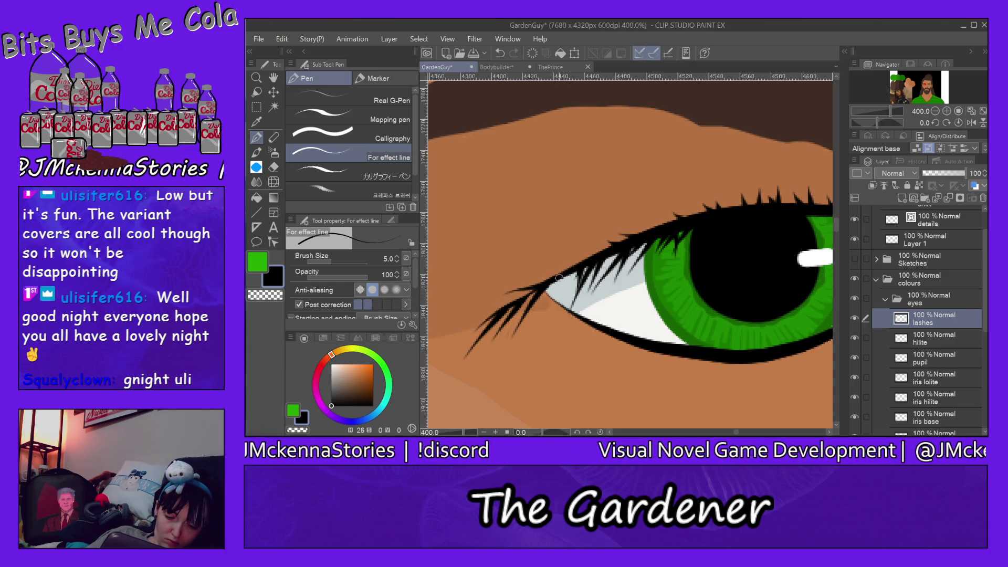
pyautogui.moveTo(577, 265); pyautogui.dragTo(508, 337)
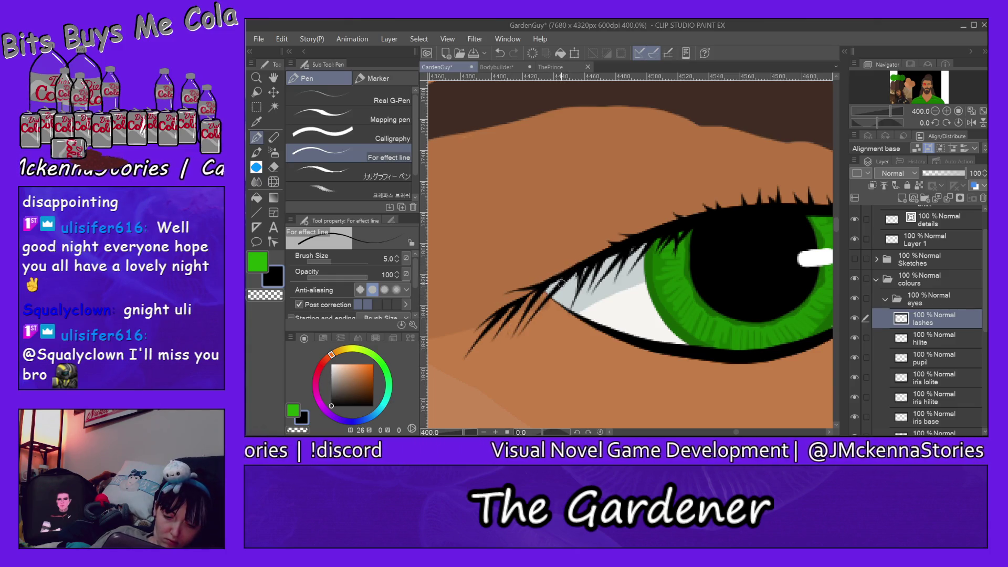
pyautogui.moveTo(571, 272); pyautogui.dragTo(538, 340)
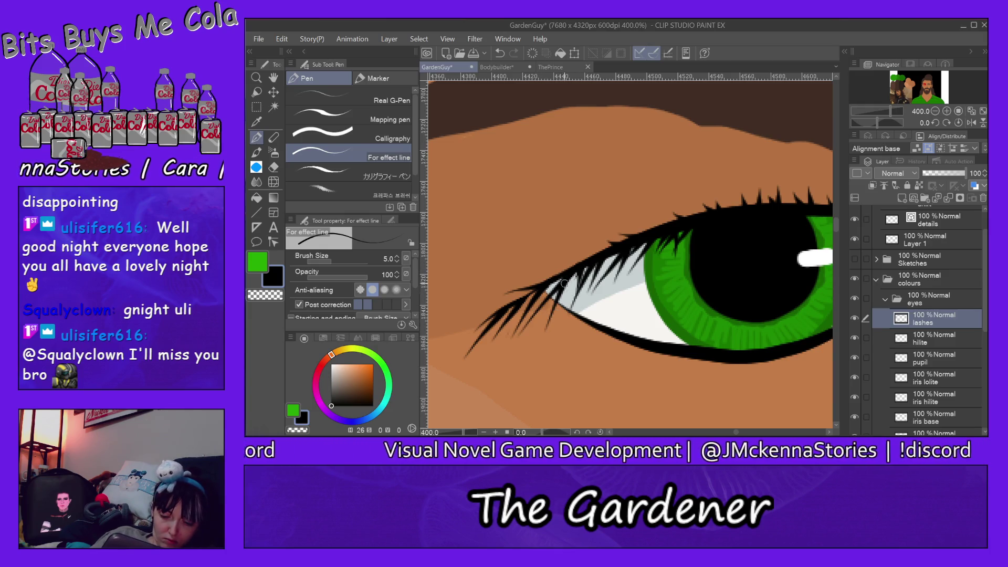
pyautogui.click(273, 167)
pyautogui.moveTo(466, 358)
pyautogui.mouseDown()
pyautogui.moveTo(499, 308)
pyautogui.moveTo(496, 336)
pyautogui.moveTo(521, 299)
pyautogui.mouseUp()
# - Save the GardenGuy file and extend one more lash down-left from the corner
pyautogui.hotkey('ctrl', 's')
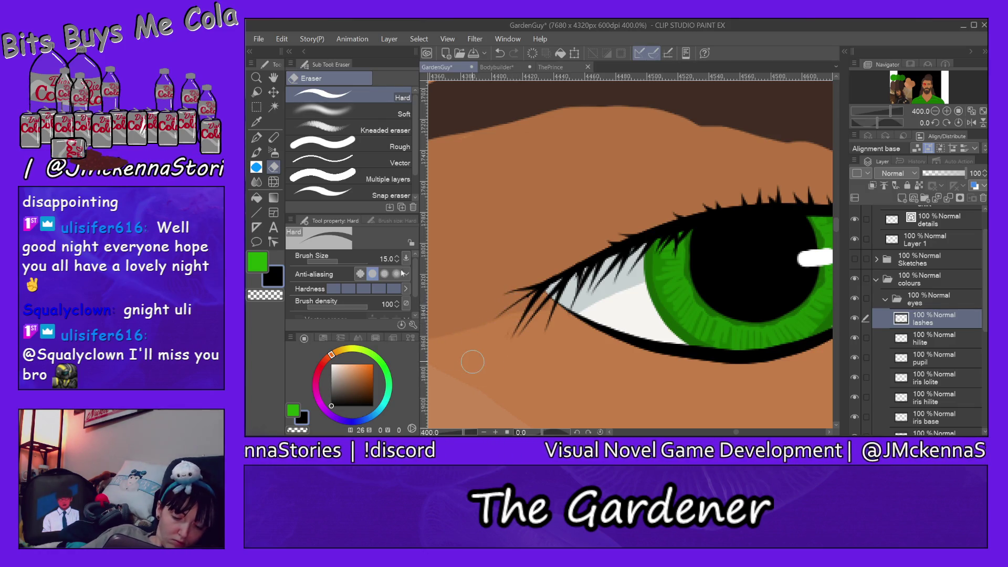
pyautogui.press('p')
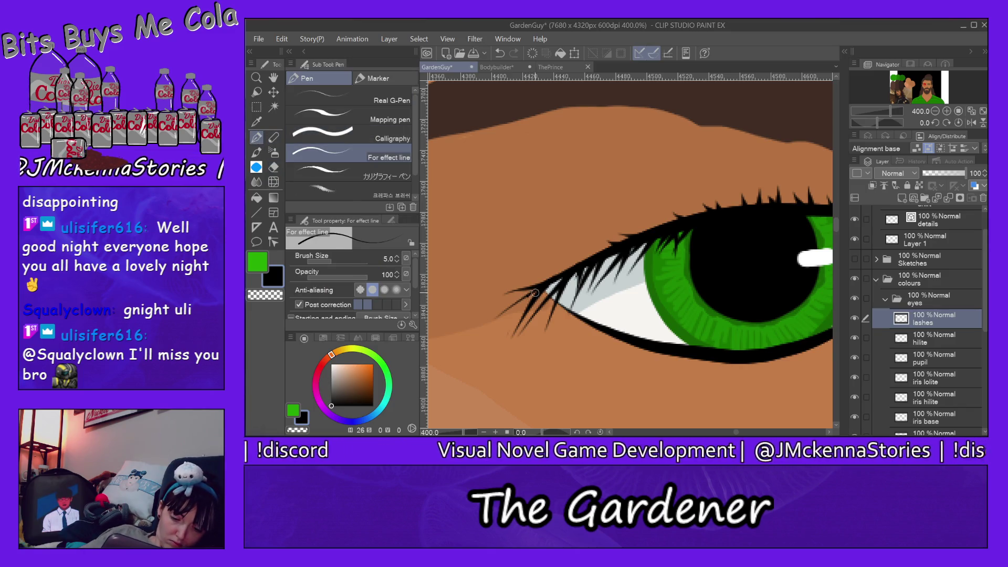
pyautogui.moveTo(532, 294); pyautogui.dragTo(498, 334)
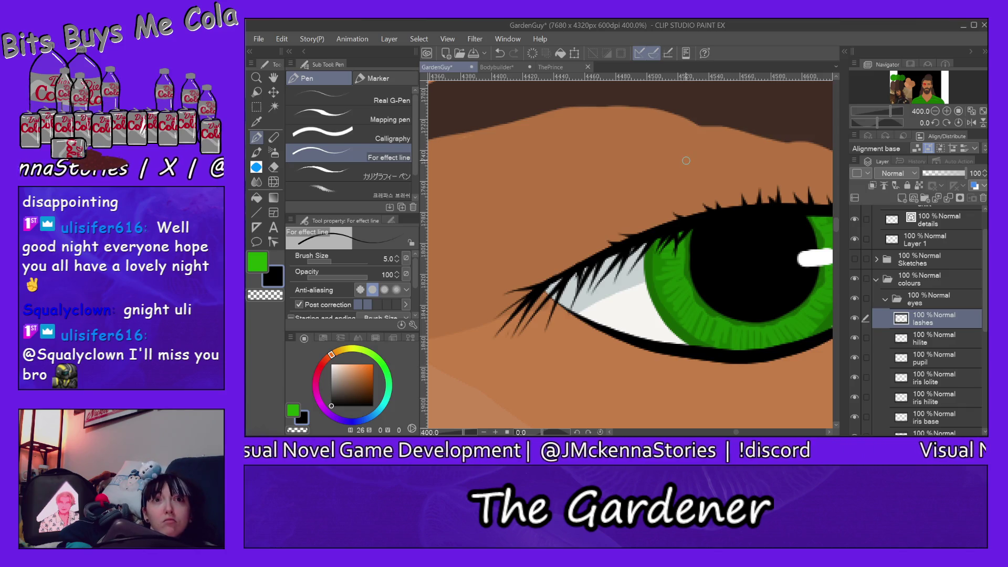
pyautogui.hotkey('ctrl', '0')
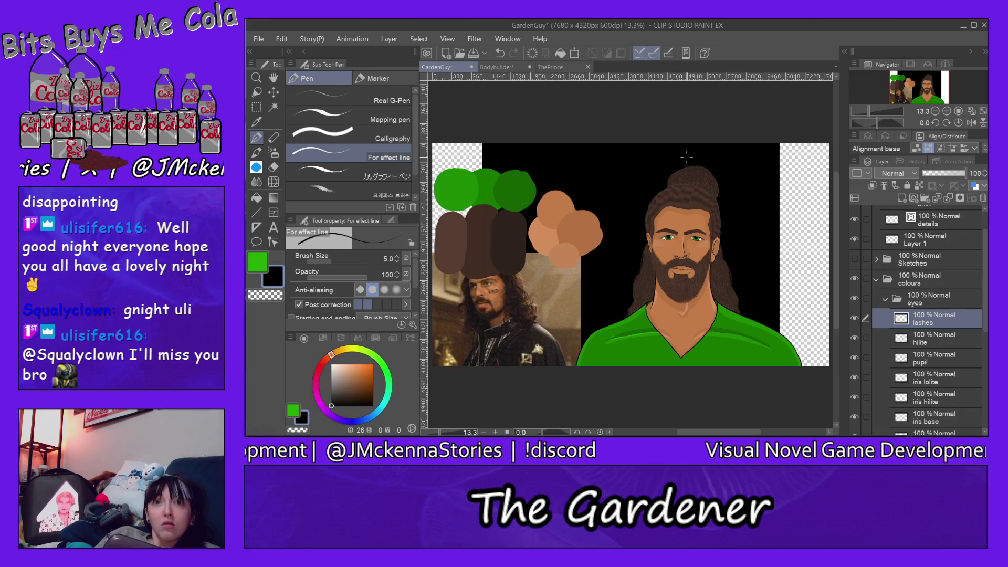
# - Raise the pen size to 7.0, zoom onto the face, and collapse the eyes folder
pyautogui.press(']')
pyautogui.press(']')
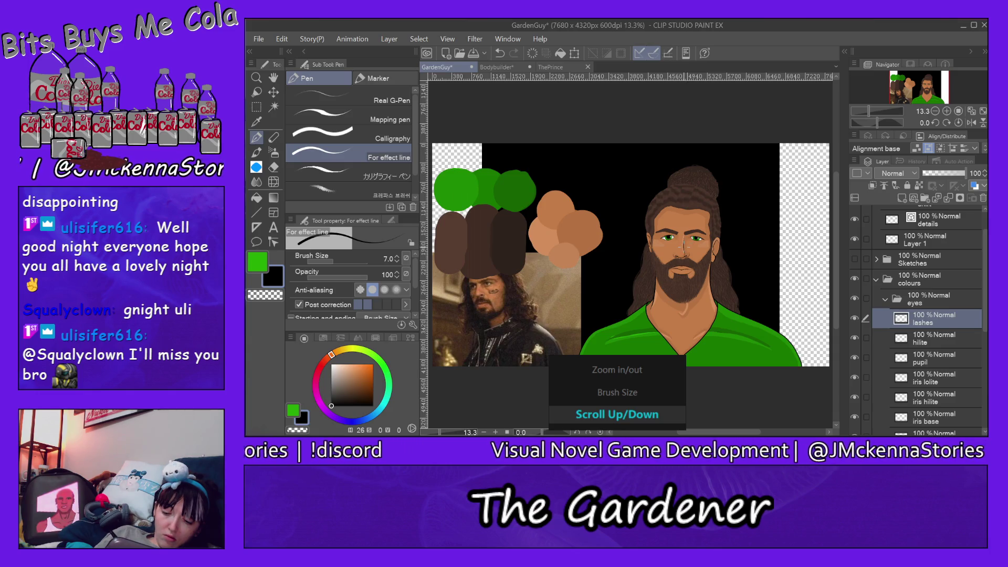
pyautogui.scroll(8, 704, 240)
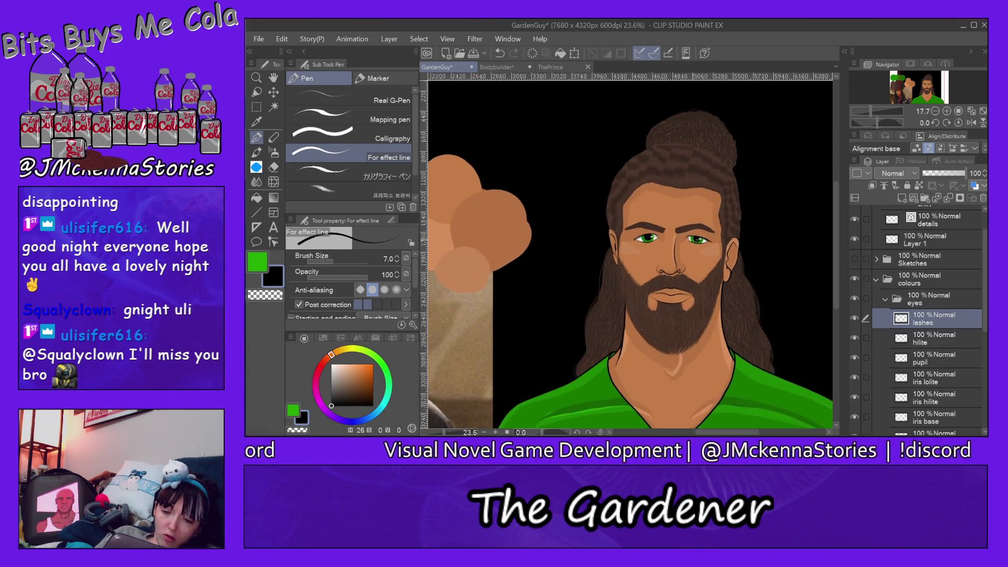
pyautogui.scroll(4, 705, 240)
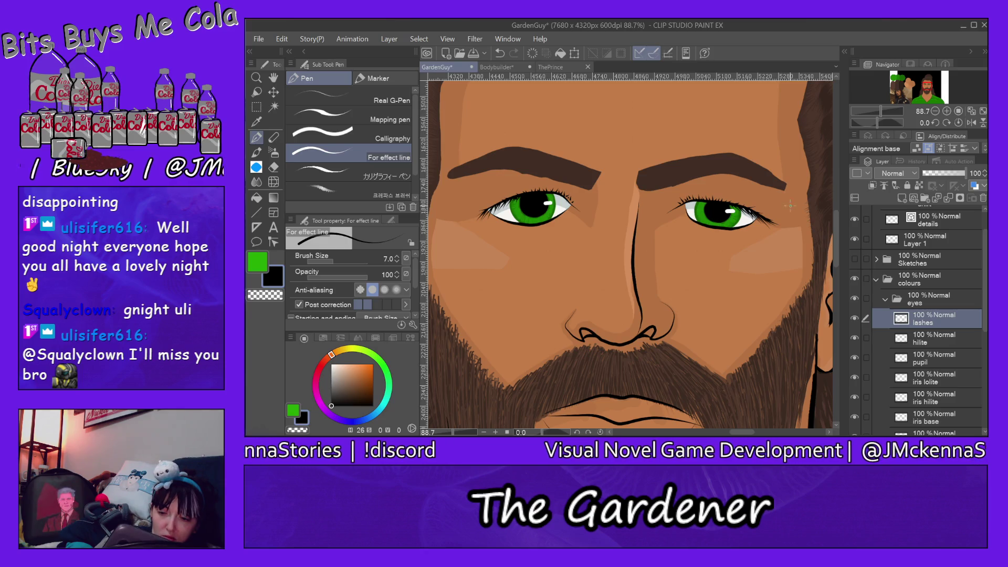
pyautogui.click(886, 299)
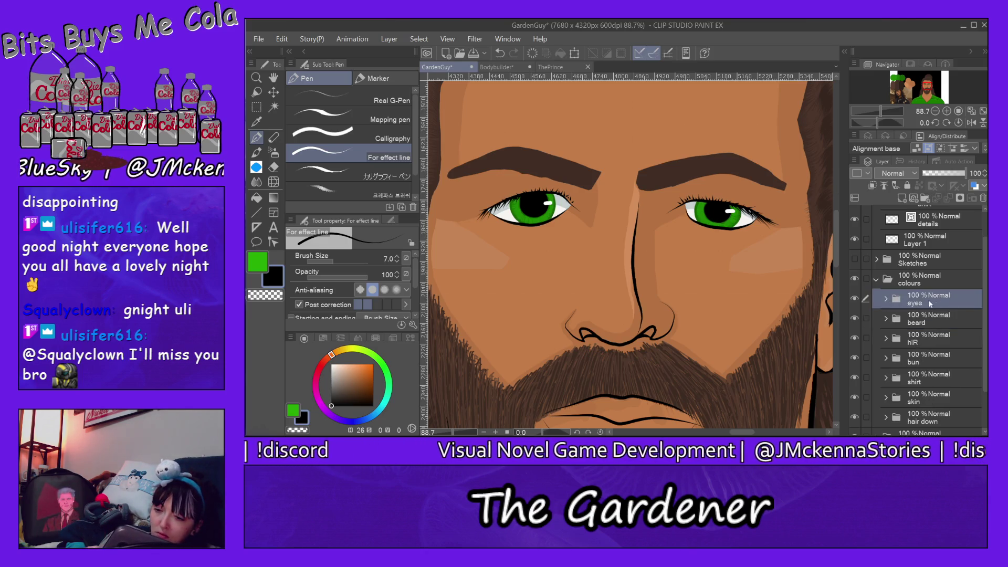
# - Create a new layer folder above eyes to hold the brows
pyautogui.click(926, 200)
pyautogui.doubleClick(921, 298)
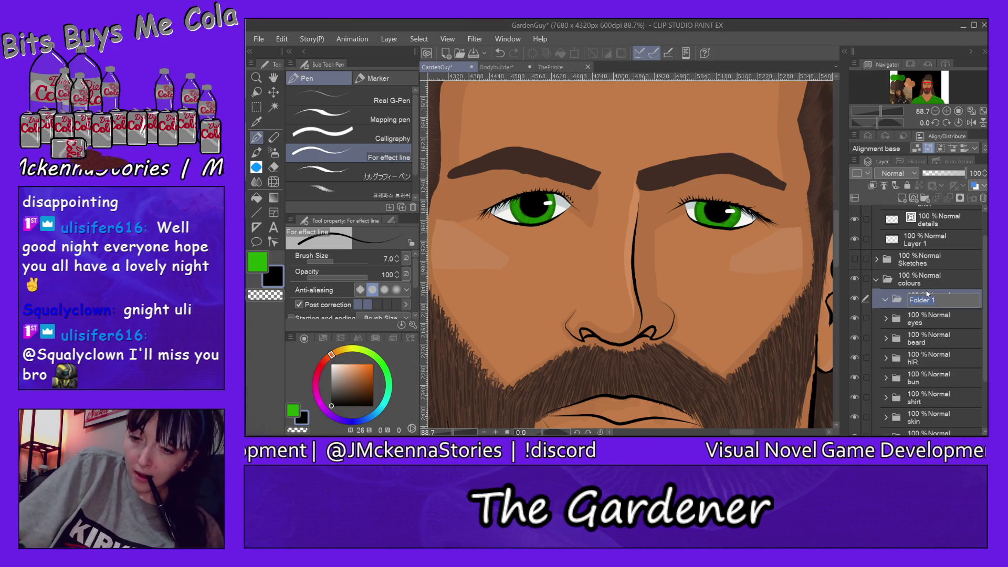
pyautogui.write('br')
pyautogui.press('Escape')
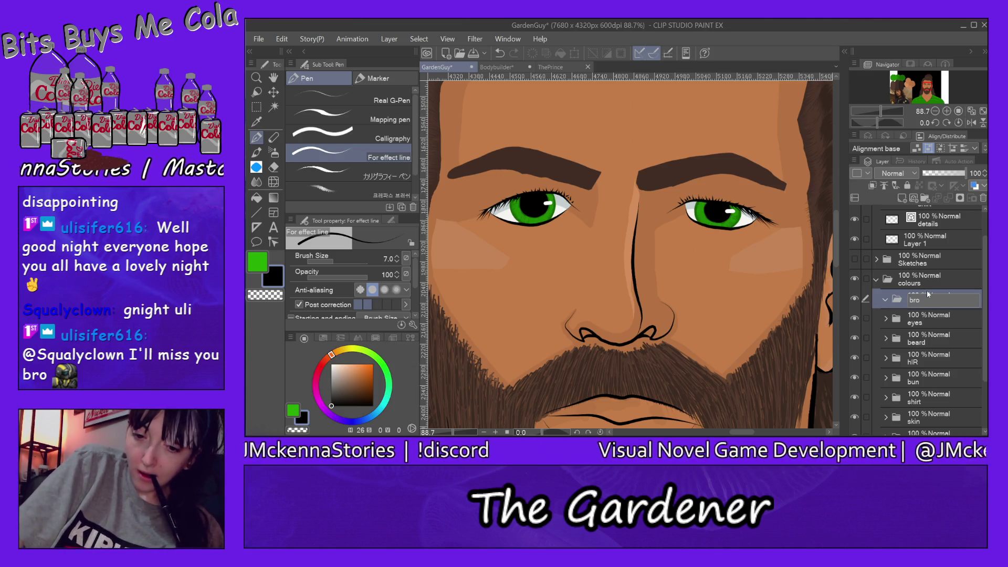
# - Add a raster layer named 'hi' inside the brows folder
pyautogui.click(901, 197)
pyautogui.doubleClick(929, 320)
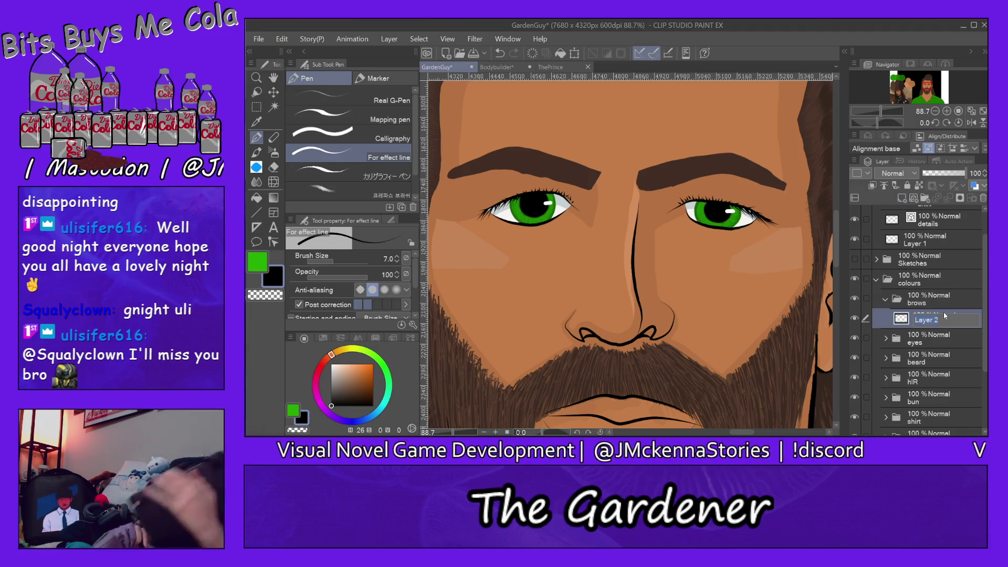
pyautogui.write('hi')
pyautogui.press('Return')
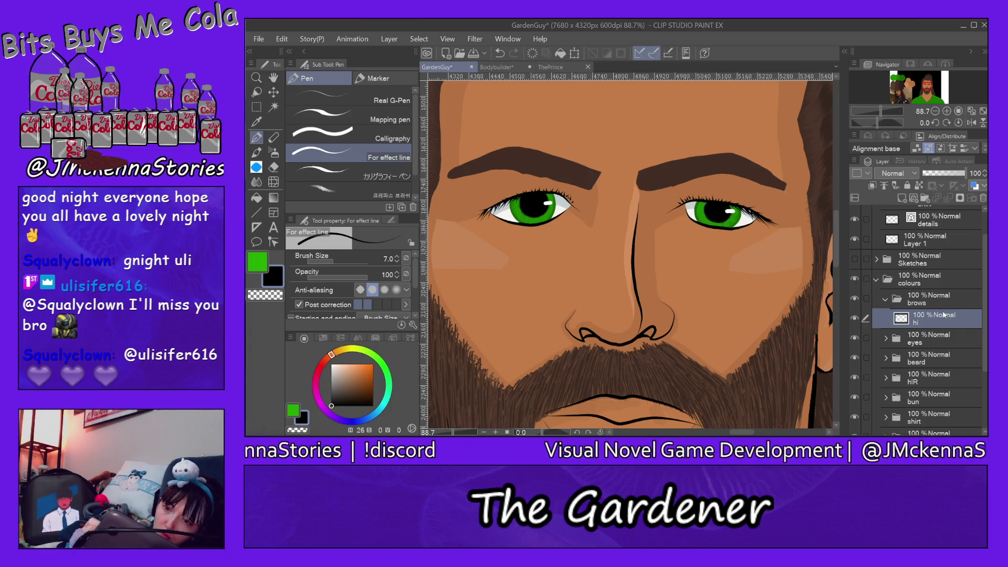
# - Eyedrop the dark hair brown as the drawing colour and bring the face back into view
pyautogui.click(878, 96)
pyautogui.keyDown('alt'); pyautogui.click(641, 226); pyautogui.keyUp('alt')
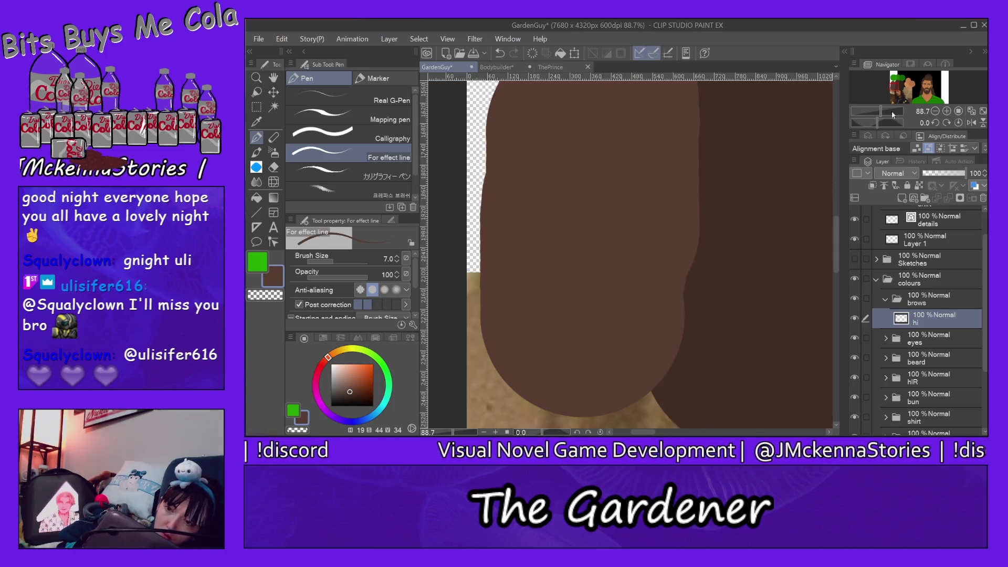
pyautogui.click(902, 107)
pyautogui.moveTo(837, 205); pyautogui.dragTo(832, 239)
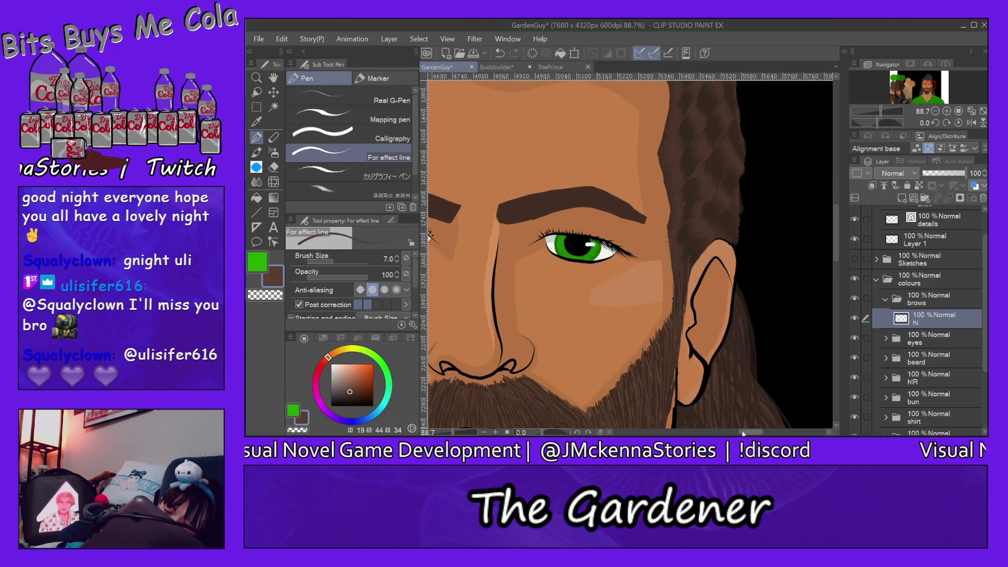
pyautogui.moveTo(742, 435)
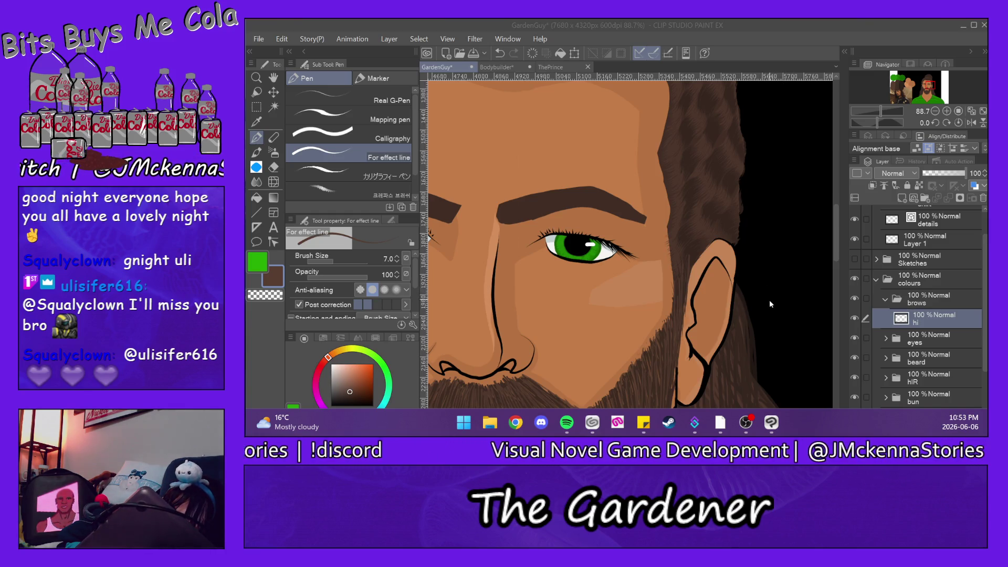
pyautogui.click(817, 27)
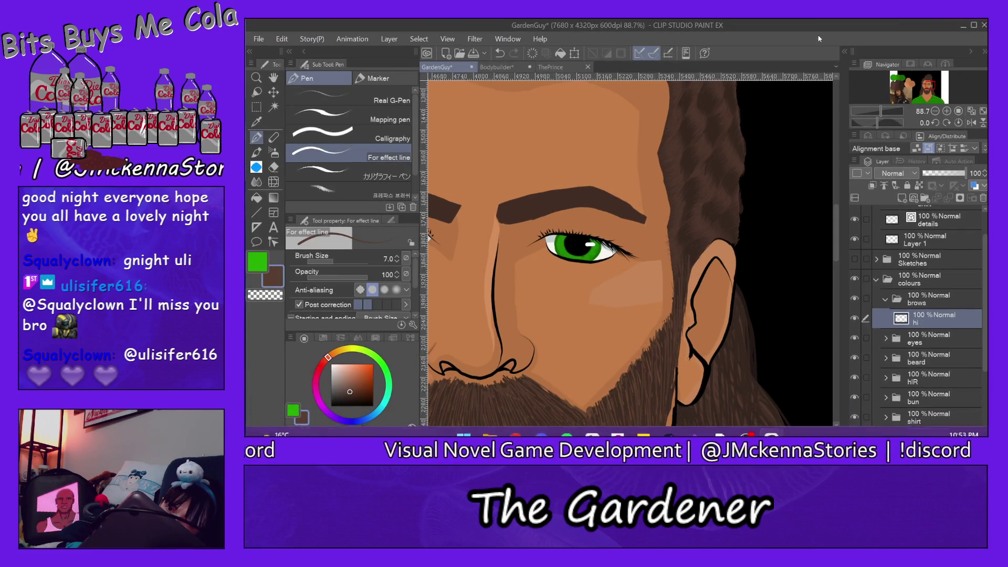
pyautogui.hscroll(-5, 702, 373)
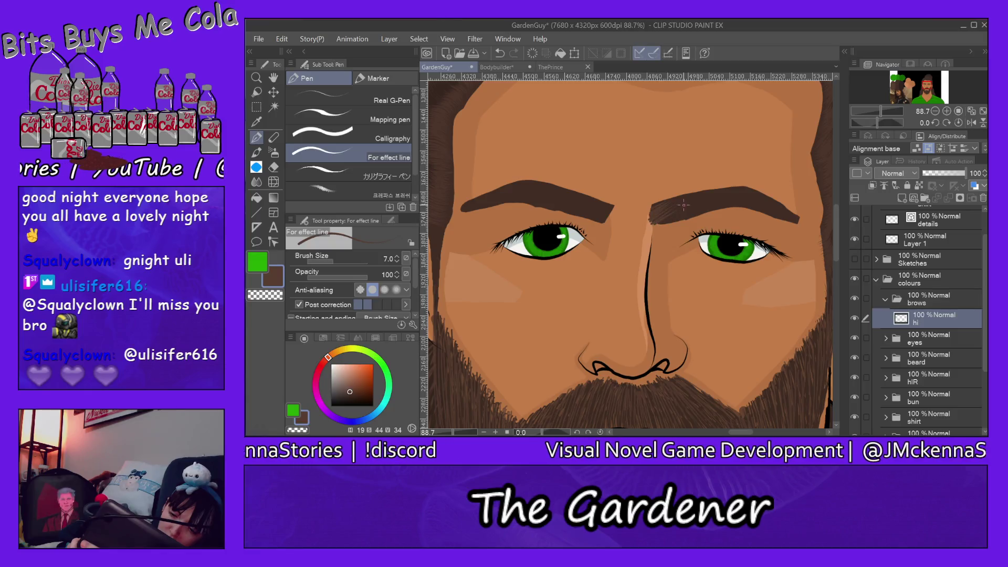
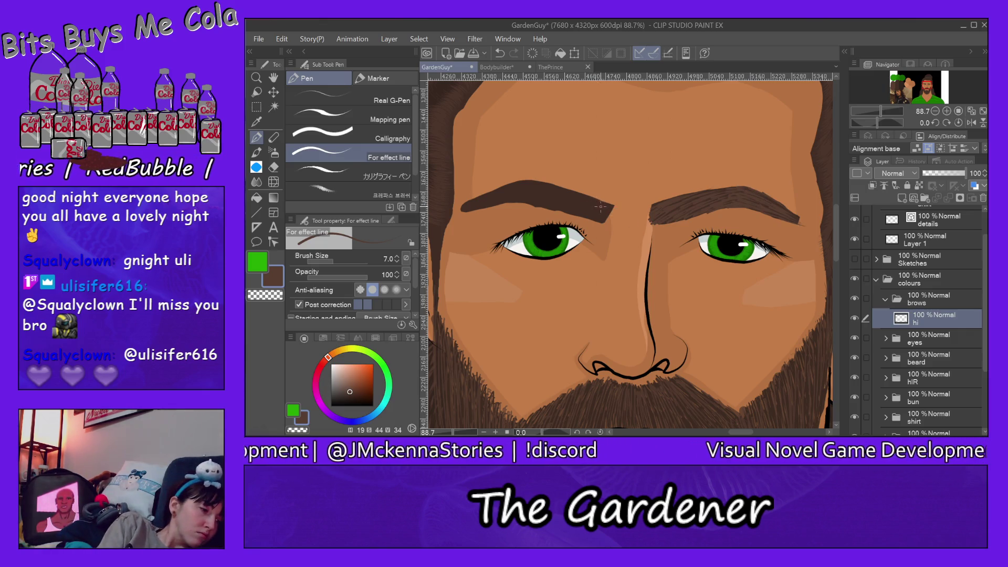
# - Fill out the left eyebrow's outer tip with hair strokes and add a new layer in the brows folder
pyautogui.moveTo(608, 209); pyautogui.dragTo(599, 209)
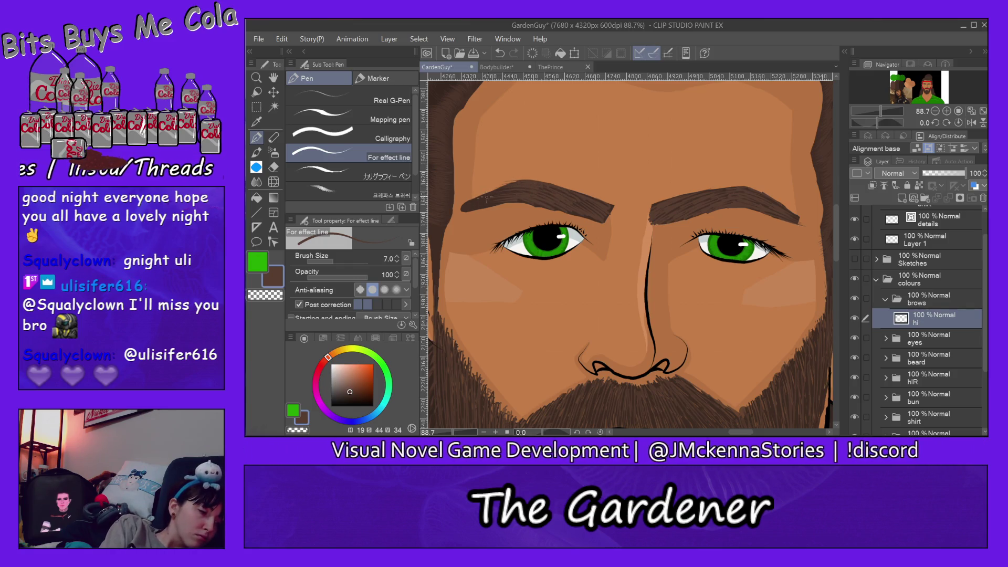
pyautogui.moveTo(512, 182); pyautogui.dragTo(478, 198)
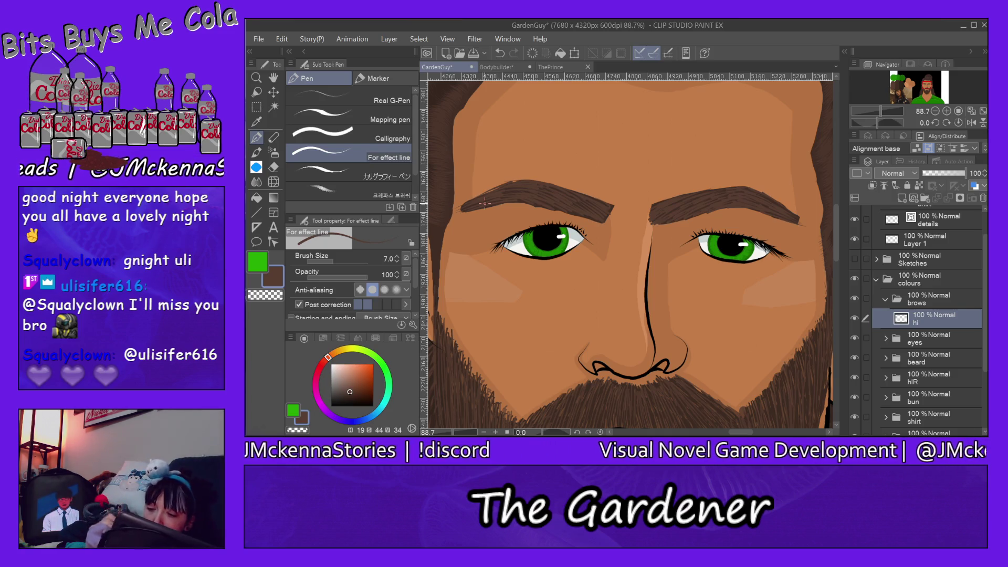
pyautogui.click(902, 198)
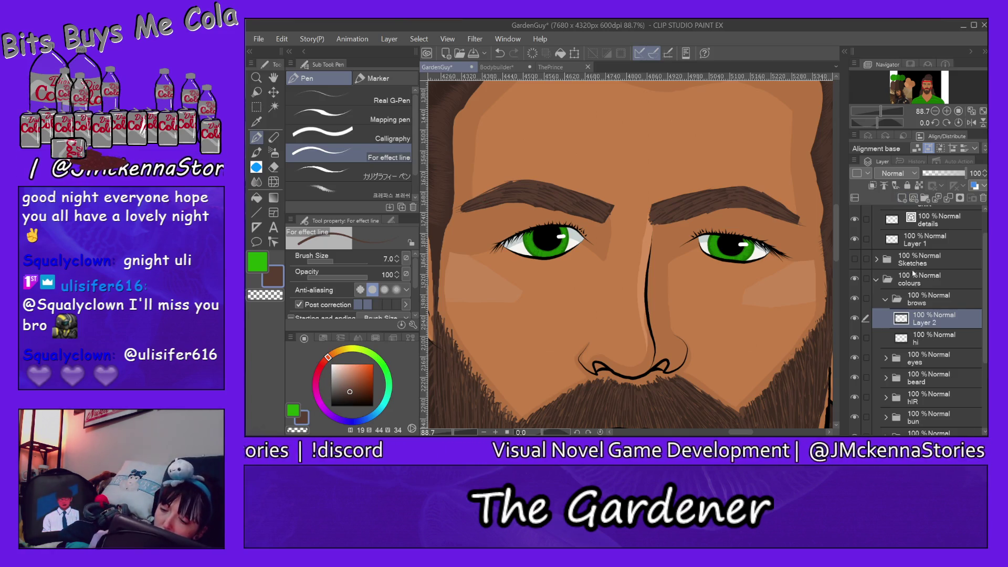
# - Rename the new layer to 'lo'
pyautogui.doubleClick(930, 323)
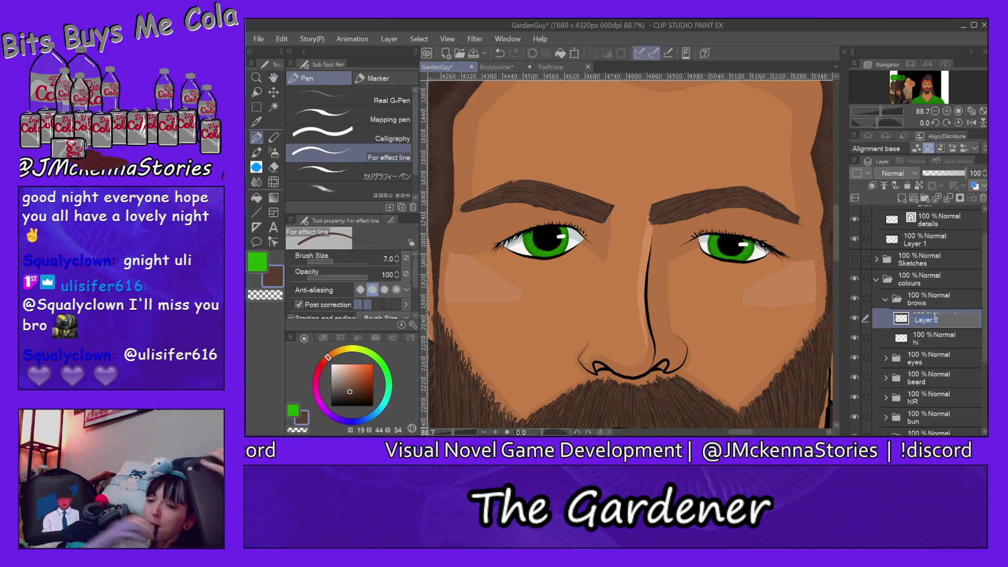
pyautogui.write('lo')
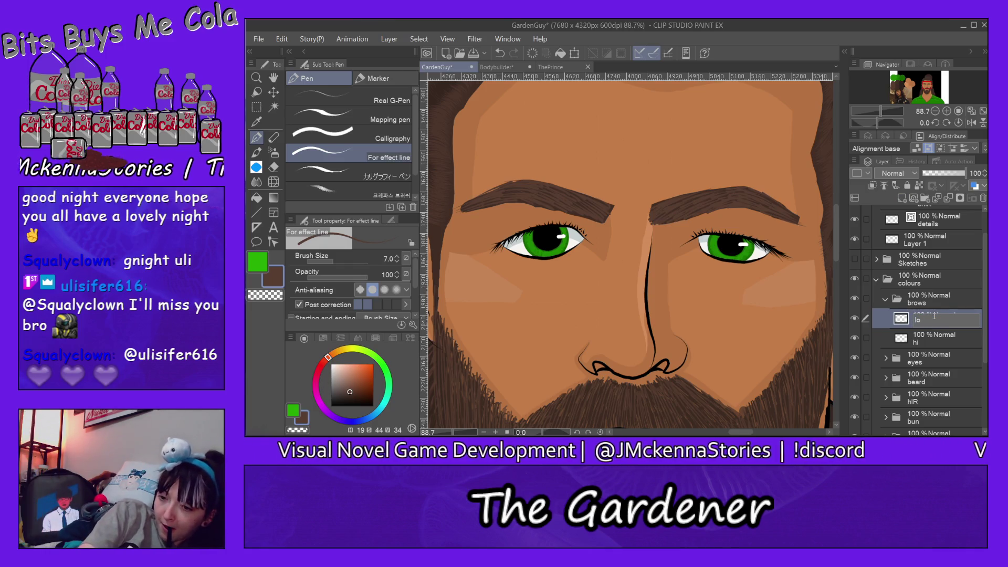
pyautogui.press('Return')
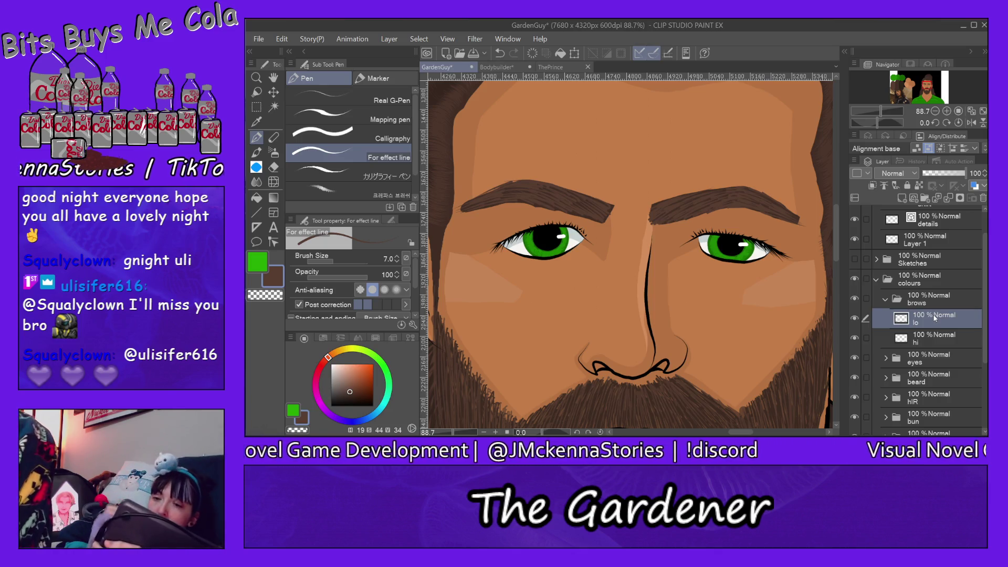
# - Paint darker hair strokes near the eyebrow tip on the lo layer
pyautogui.moveTo(750, 132)
pyautogui.mouseDown()
pyautogui.moveTo(731, 214)
pyautogui.moveTo(714, 216)
pyautogui.mouseUp()
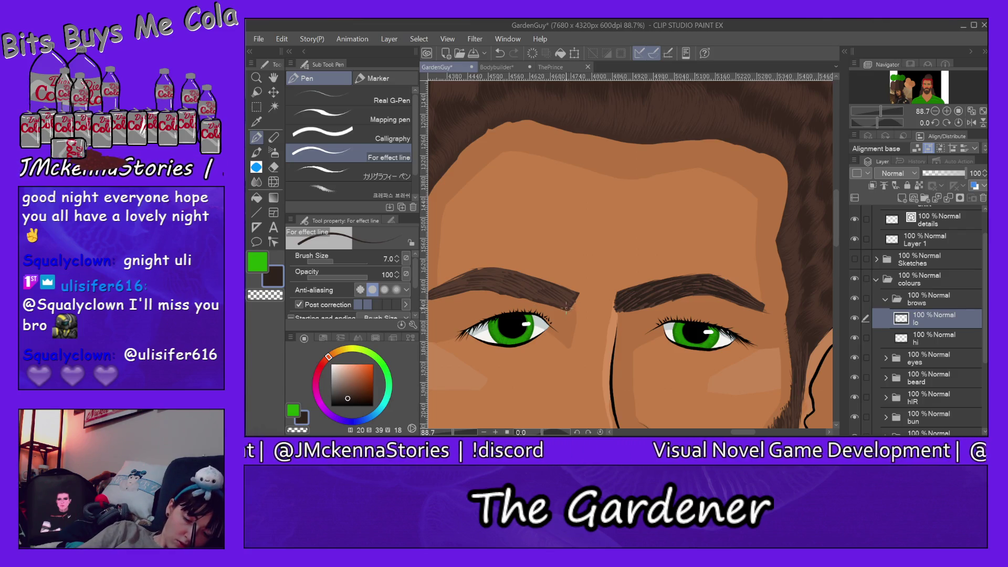
pyautogui.moveTo(572, 301)
pyautogui.mouseDown()
pyautogui.moveTo(544, 286)
pyautogui.moveTo(575, 292)
pyautogui.mouseUp()
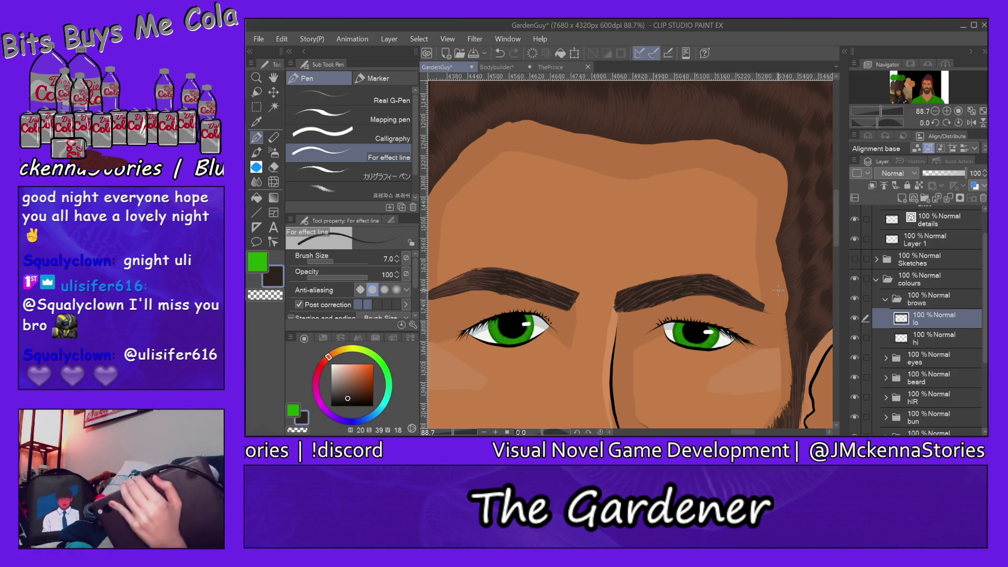
pyautogui.hscroll(-3, 460, 265)
pyautogui.hscroll(-1, 743, 414)
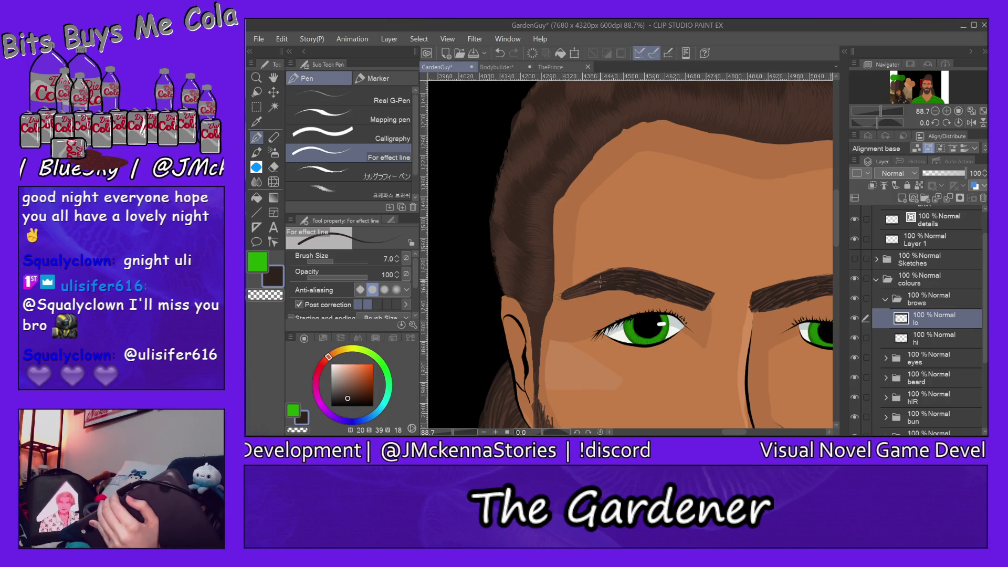
pyautogui.moveTo(572, 293); pyautogui.dragTo(598, 292)
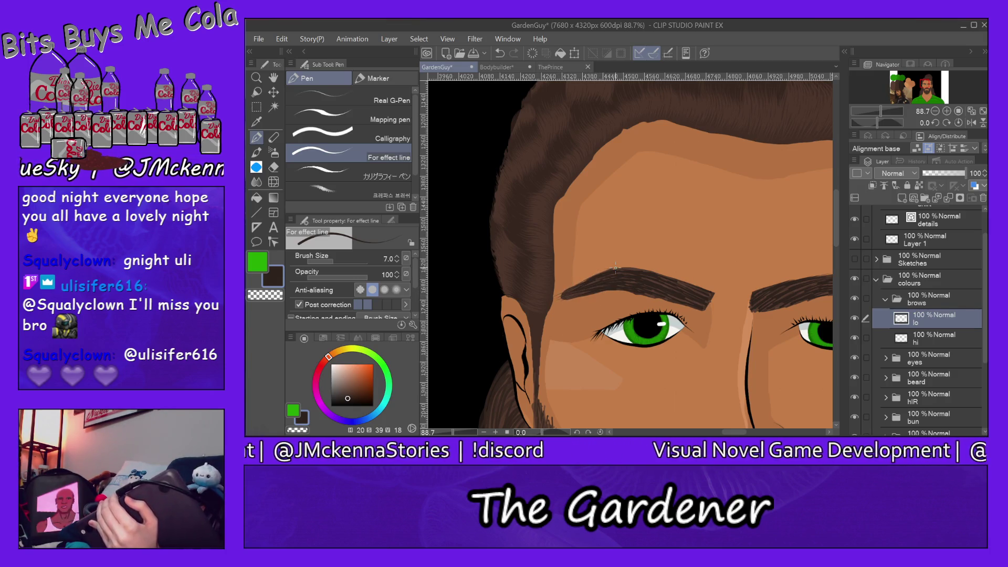
# - Lower the lo layer's opacity to 71%
pyautogui.click(960, 173)
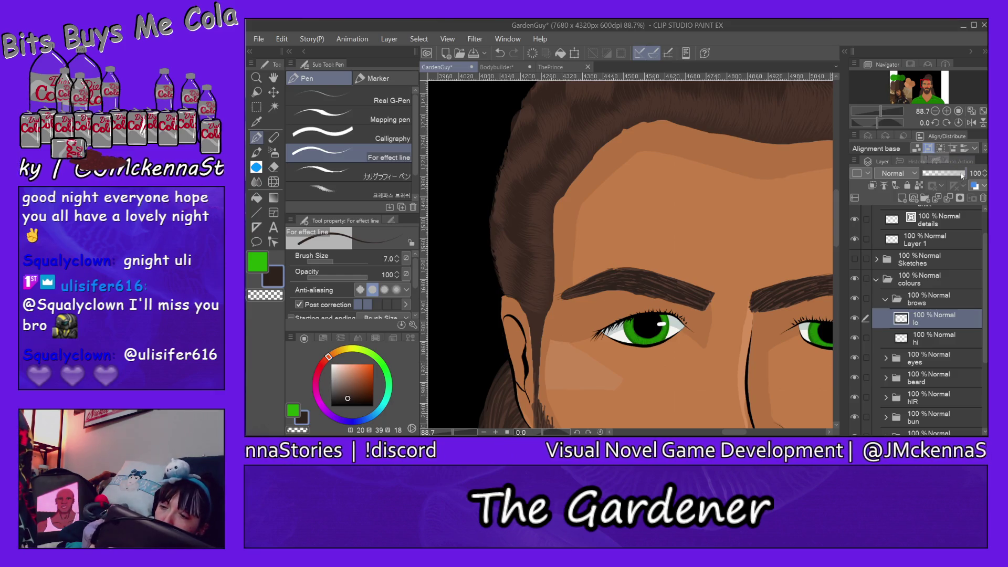
pyautogui.moveTo(959, 172); pyautogui.dragTo(962, 175)
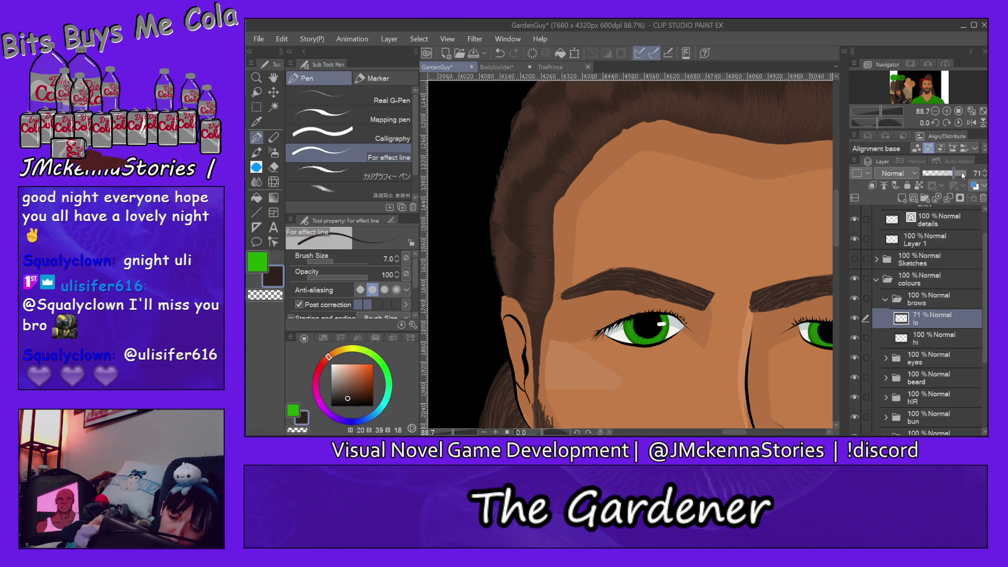
pyautogui.click(256, 77)
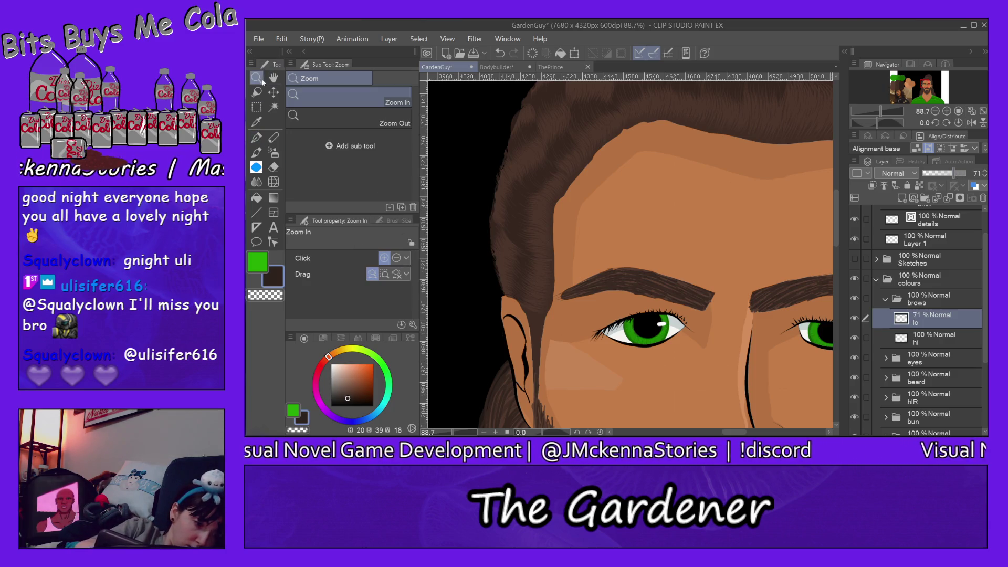
# - Zoom in to 400% on the eyebrow and switch to the Hard eraser on the hi layer
pyautogui.click(599, 302)
pyautogui.click(585, 283)
pyautogui.click(585, 284)
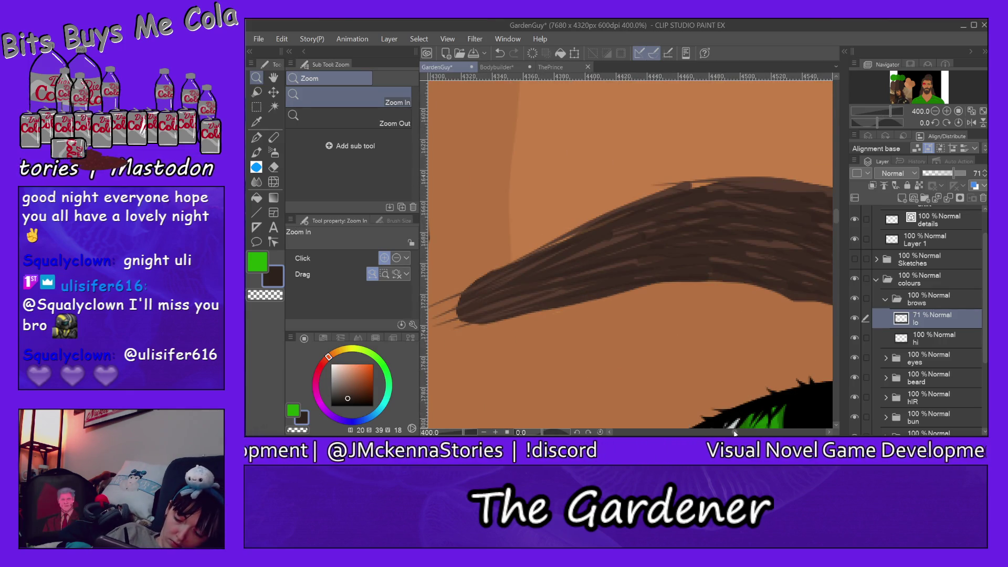
pyautogui.moveTo(734, 432); pyautogui.dragTo(732, 433)
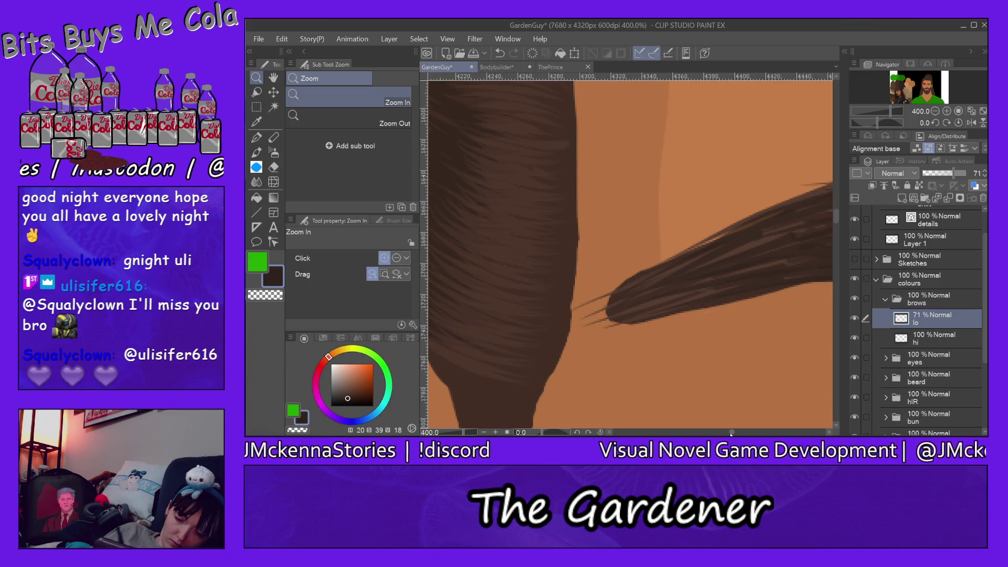
pyautogui.press('e')
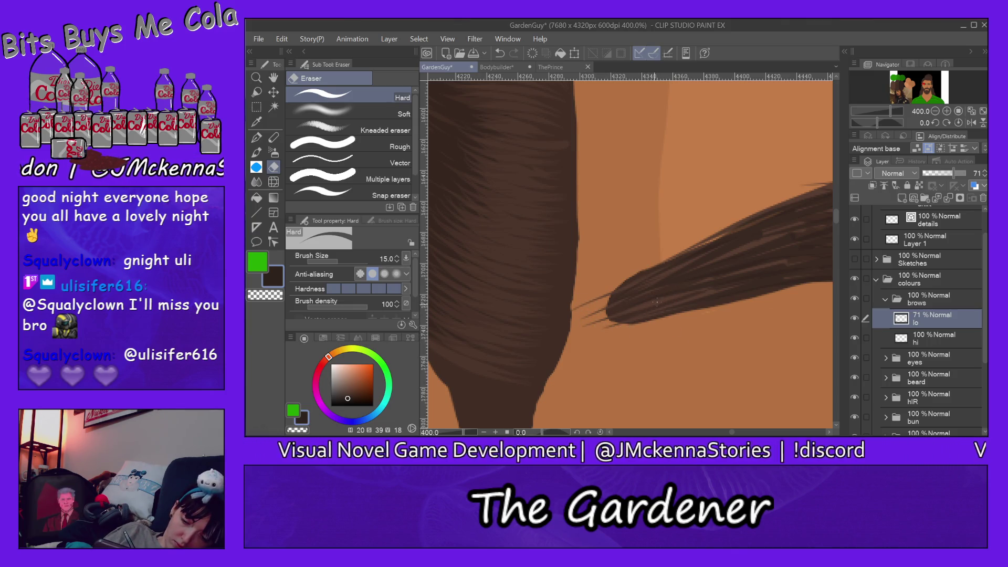
pyautogui.hotkey('alt', '[')
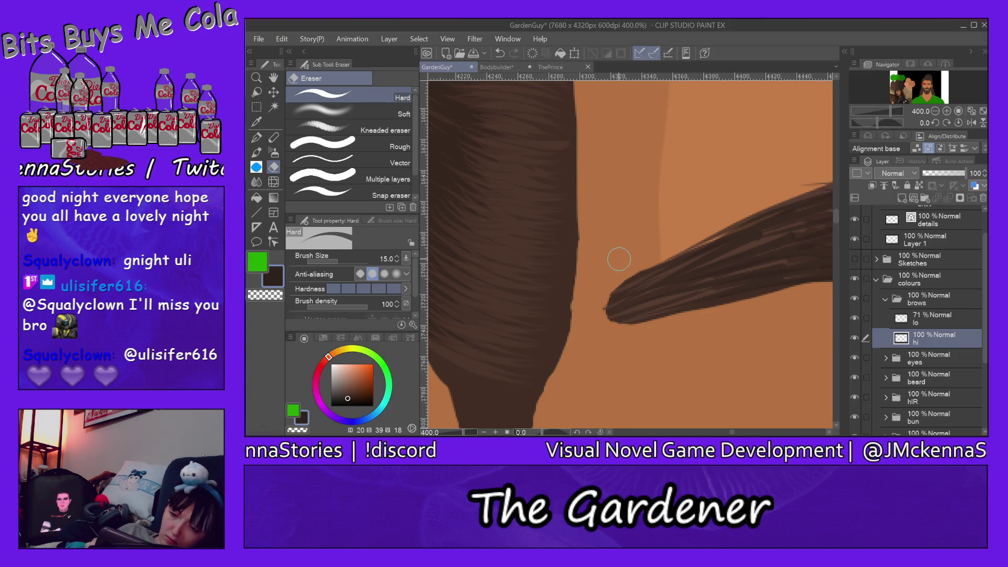
# - Erase the eyebrow tip shorter and smooth its lower-right edge on the hi and lo layers
pyautogui.moveTo(759, 420)
pyautogui.mouseDown()
pyautogui.moveTo(221, 415)
pyautogui.moveTo(263, 419)
pyautogui.mouseUp()
pyautogui.moveTo(360, 147); pyautogui.dragTo(600, 145)
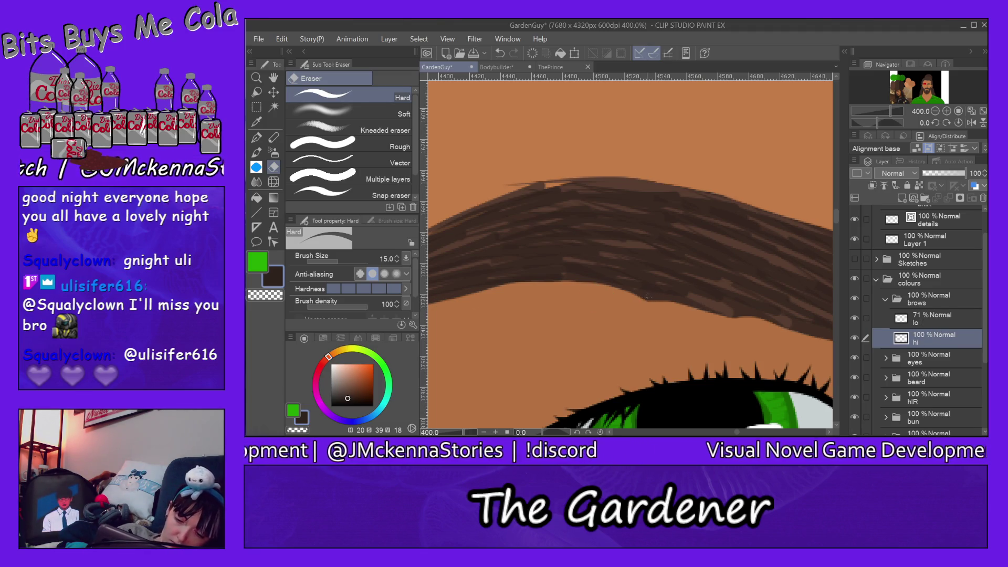
pyautogui.keyDown('ctrl'); pyautogui.keyDown('shift'); pyautogui.click(647, 302); pyautogui.keyUp('shift'); pyautogui.keyUp('ctrl')
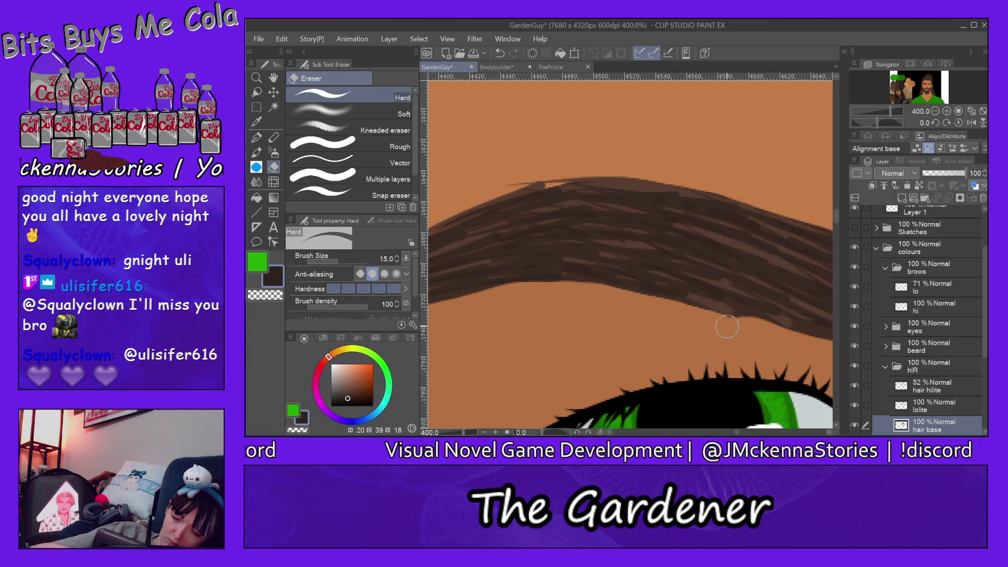
pyautogui.moveTo(738, 433); pyautogui.dragTo(743, 433)
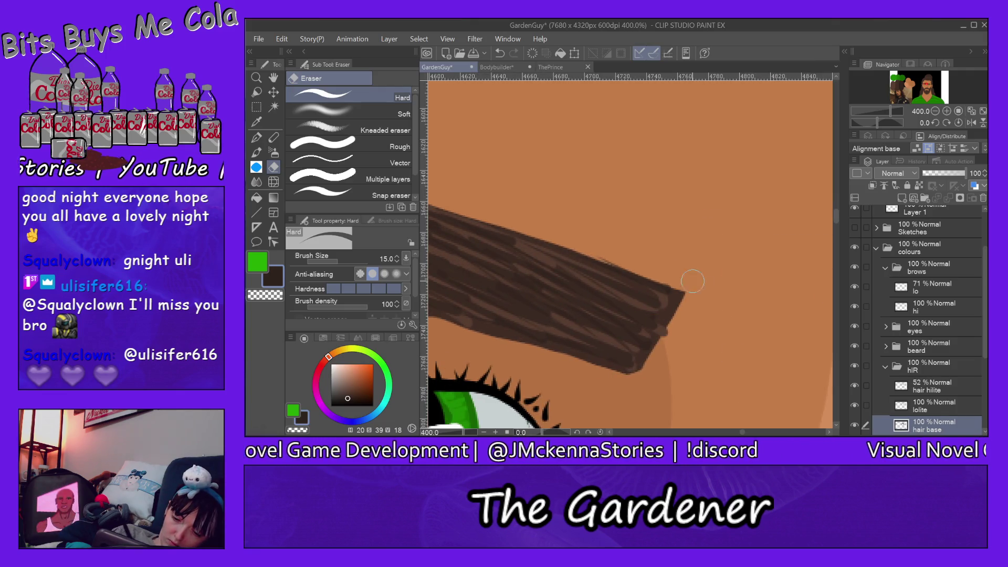
pyautogui.moveTo(690, 311)
pyautogui.mouseDown()
pyautogui.moveTo(674, 283)
pyautogui.moveTo(672, 322)
pyautogui.moveTo(641, 355)
pyautogui.moveTo(591, 375)
pyautogui.mouseUp()
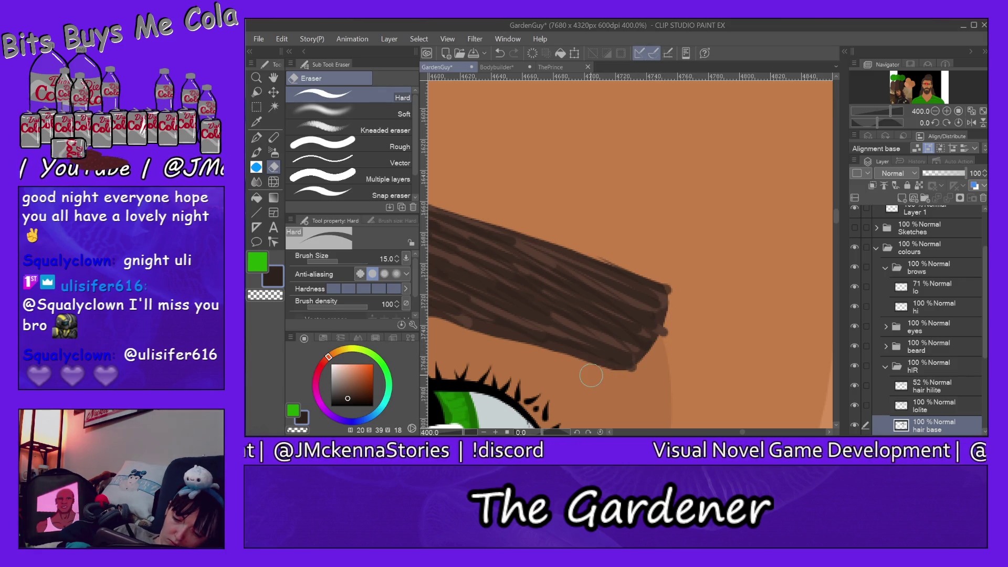
pyautogui.keyDown('ctrl'); pyautogui.keyDown('shift'); pyautogui.click(662, 334); pyautogui.keyUp('shift'); pyautogui.keyUp('ctrl')
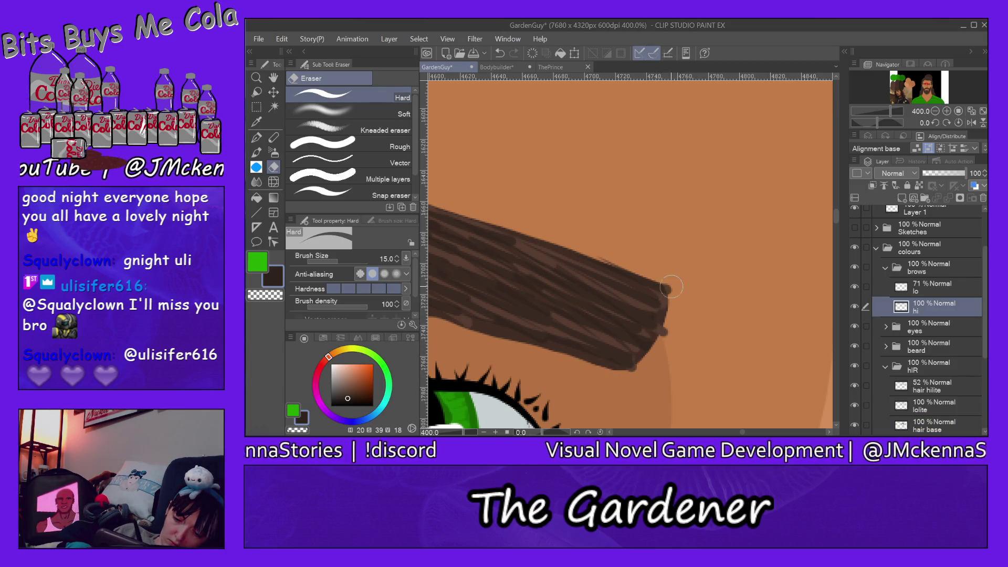
pyautogui.moveTo(667, 334)
pyautogui.mouseDown()
pyautogui.moveTo(636, 370)
pyautogui.moveTo(600, 378)
pyautogui.mouseUp()
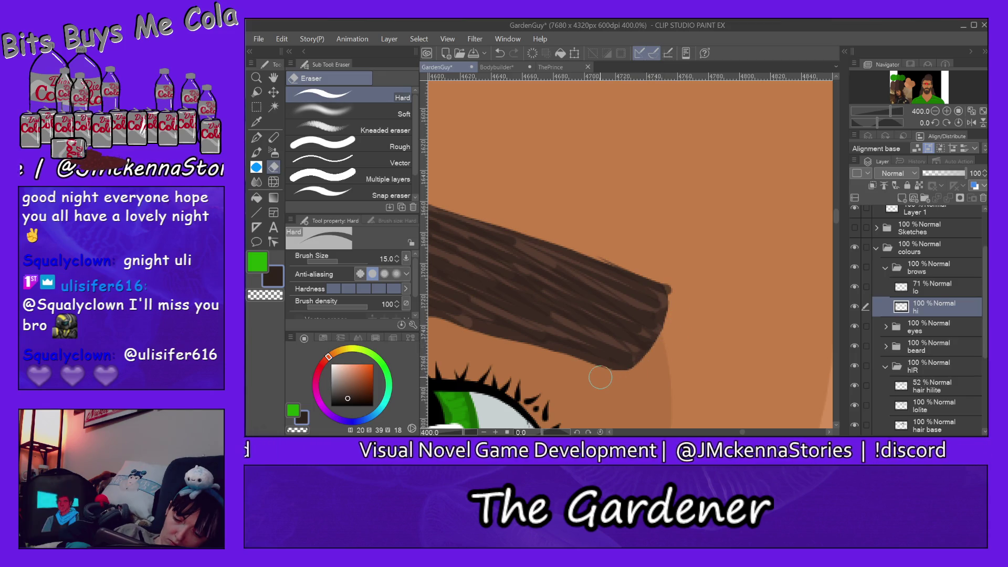
pyautogui.keyDown('ctrl'); pyautogui.keyDown('shift'); pyautogui.click(647, 299); pyautogui.keyUp('shift'); pyautogui.keyUp('ctrl')
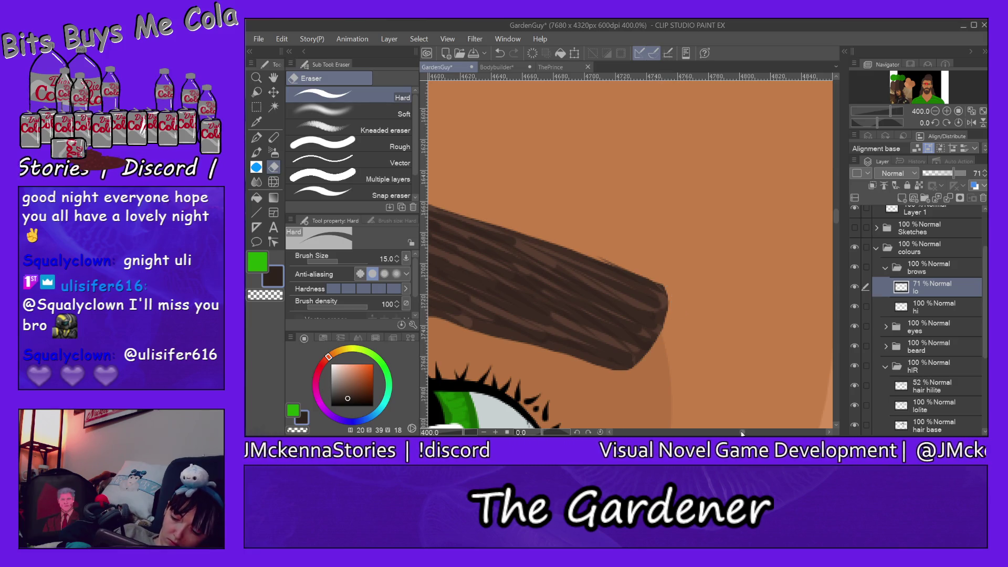
pyautogui.moveTo(742, 432); pyautogui.dragTo(755, 432)
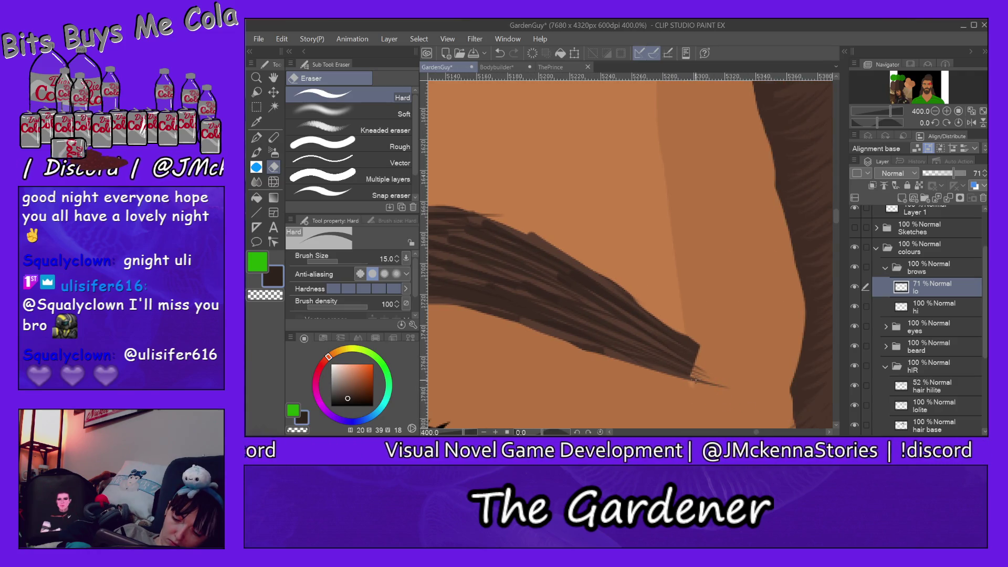
# - Taper the eyebrow's hair tip narrower on the hair base layer, then return to the lo layer
pyautogui.hotkey('alt', '[')
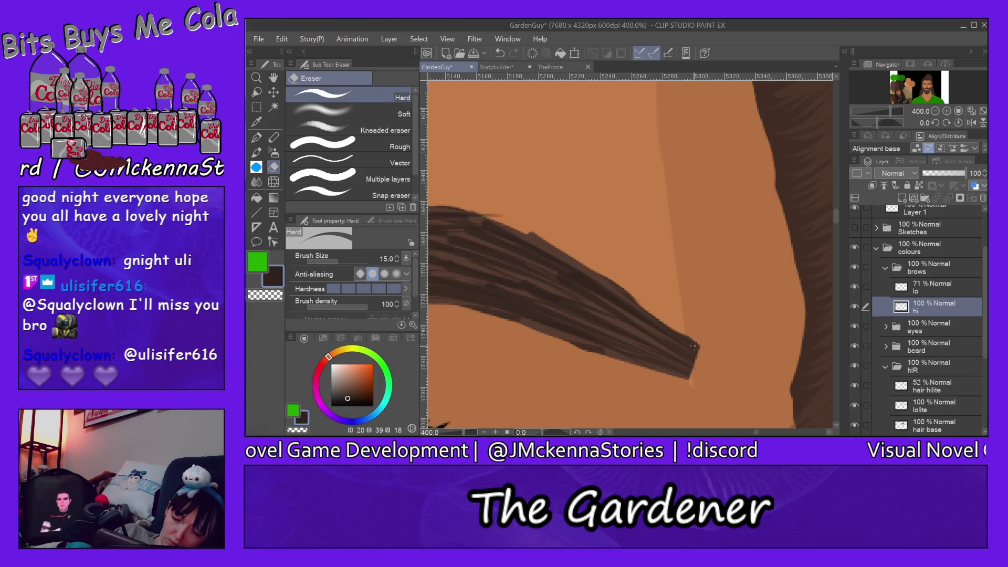
pyautogui.hotkey('alt', '[')
pyautogui.hotkey('alt', '[')
pyautogui.hotkey('alt', '[')
pyautogui.moveTo(684, 328)
pyautogui.mouseDown()
pyautogui.moveTo(702, 357)
pyautogui.moveTo(699, 382)
pyautogui.mouseUp()
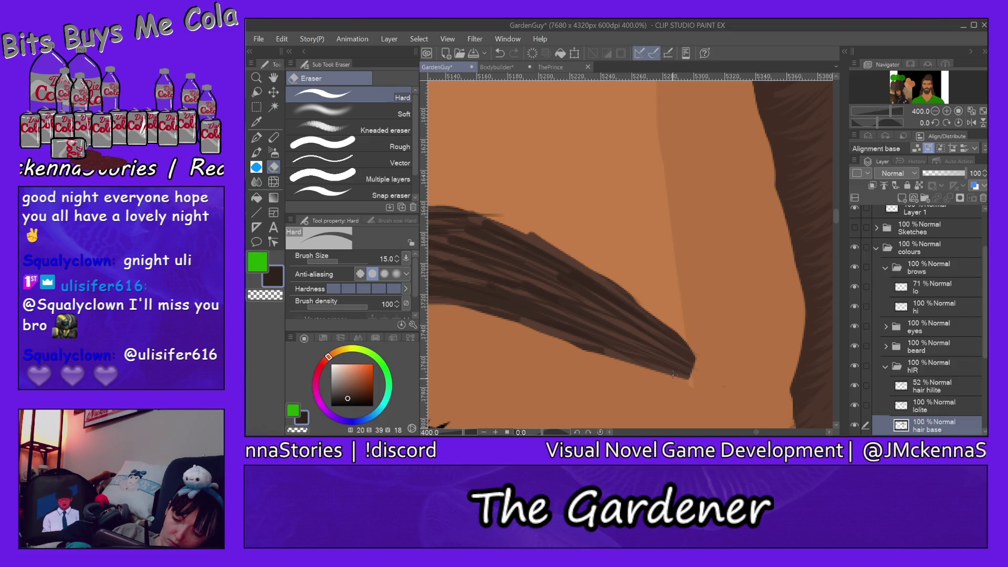
pyautogui.hotkey('alt', ']')
pyautogui.hotkey('alt', ']')
pyautogui.hotkey('alt', ']')
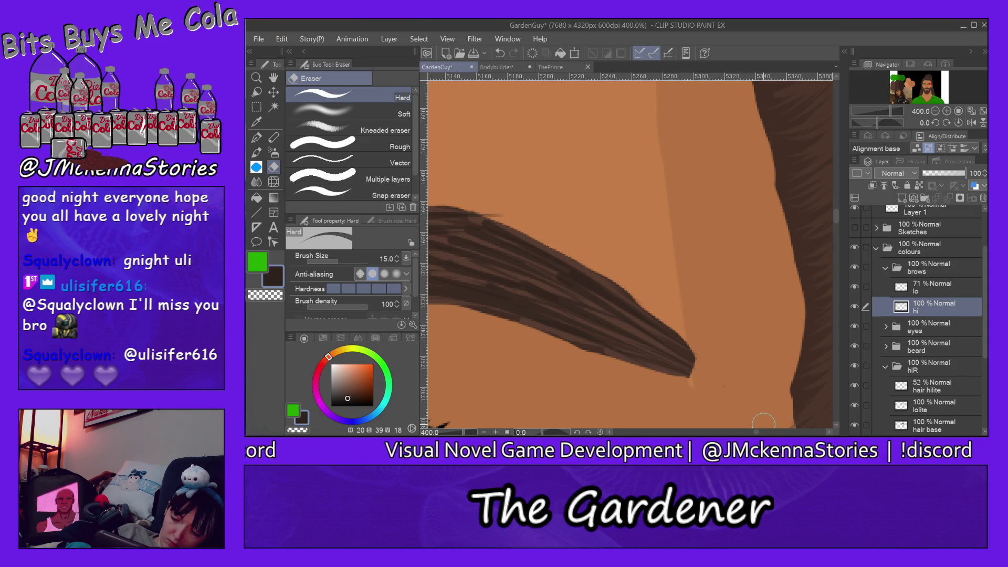
pyautogui.hscroll(-5, 749, 424)
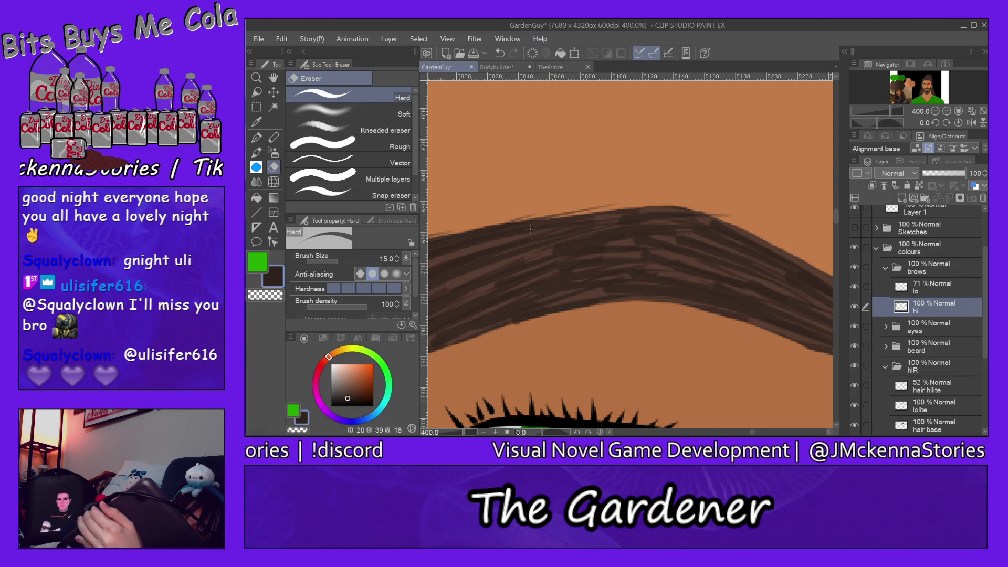
pyautogui.hotkey('alt', ']')
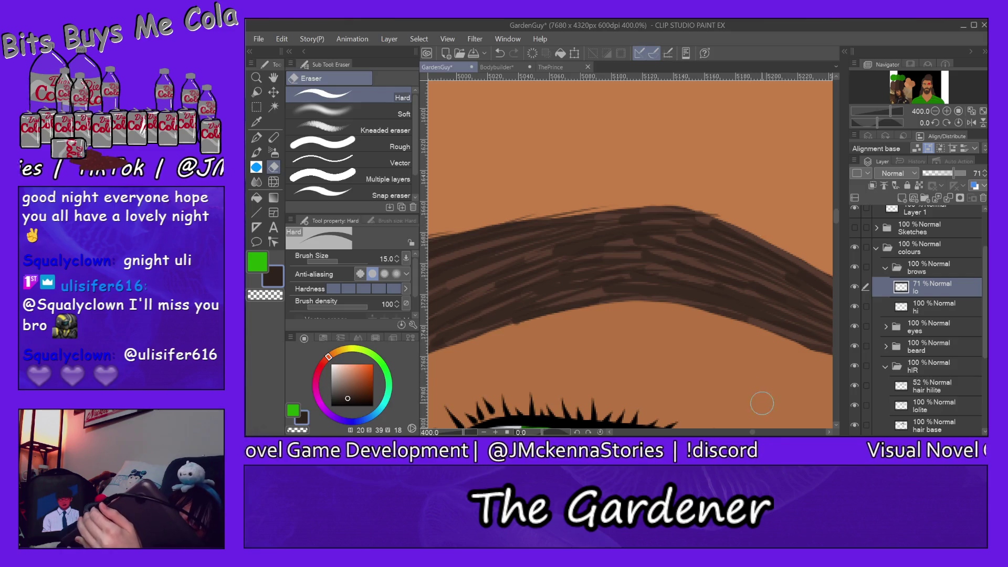
# - Erase the stray brown at the eyebrow's lower-left edge on the hi layer
pyautogui.moveTo(752, 432); pyautogui.dragTo(743, 431)
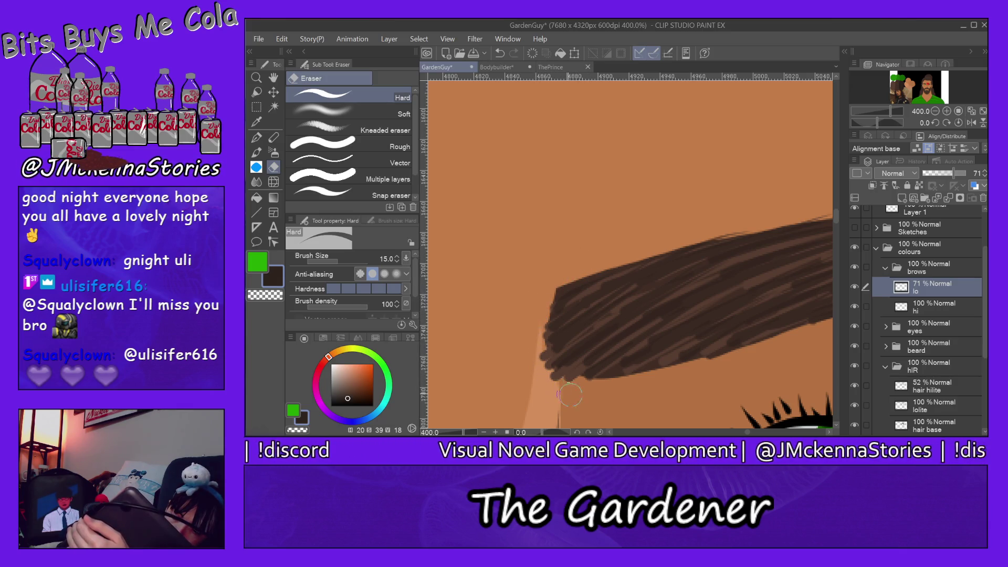
pyautogui.hotkey('alt', '[')
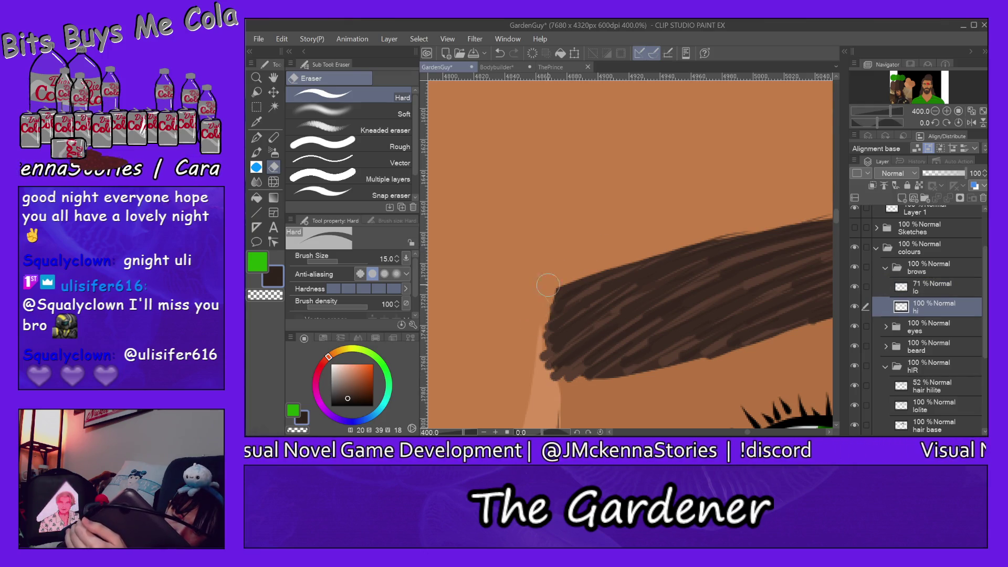
pyautogui.moveTo(541, 345); pyautogui.dragTo(539, 348)
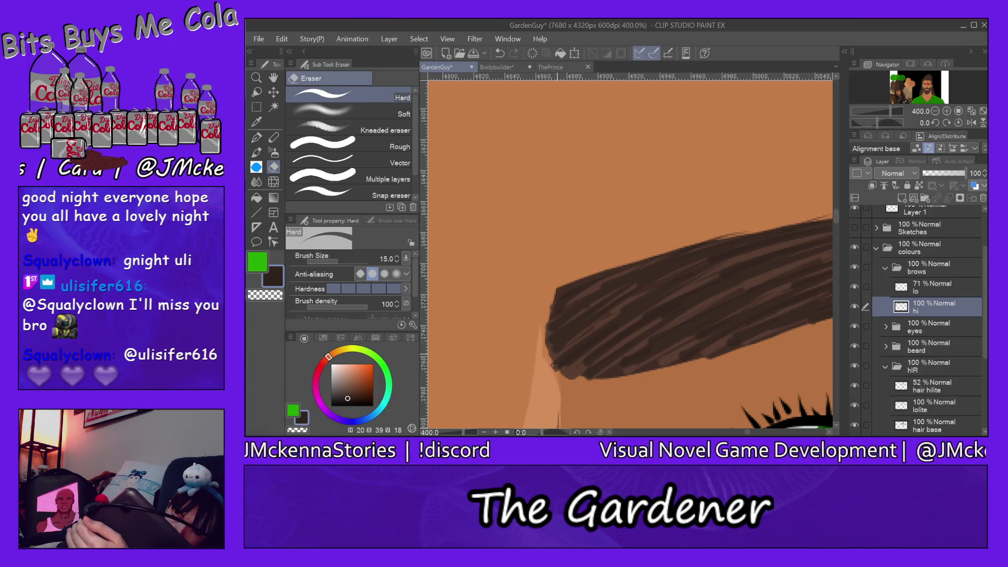
pyautogui.hotkey('alt', ']')
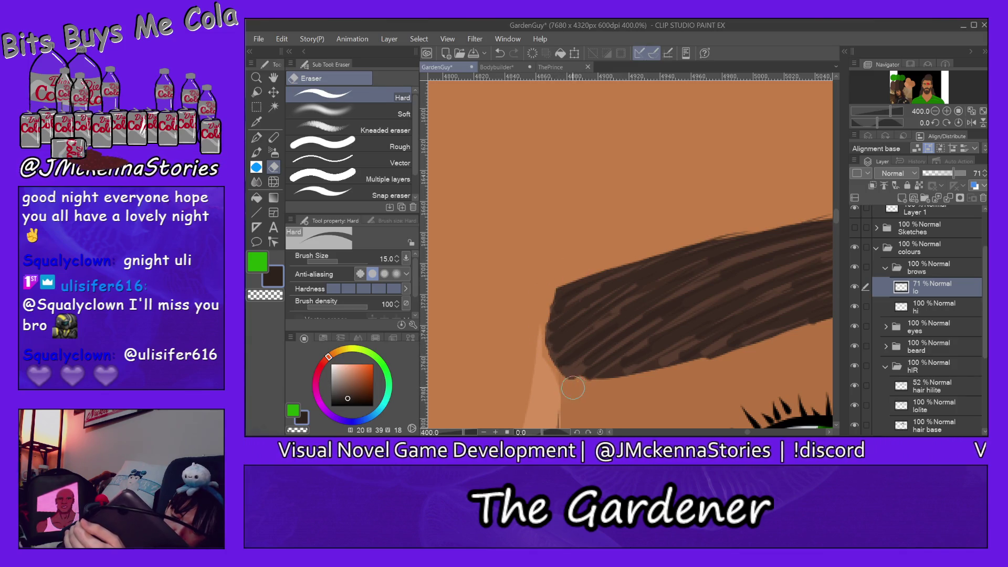
# - Eyedrop a light skin tone from the canvas and select the skin hilite layer
pyautogui.keyDown('ctrl'); pyautogui.keyDown('shift'); pyautogui.click(558, 290); pyautogui.keyUp('shift'); pyautogui.keyUp('ctrl')
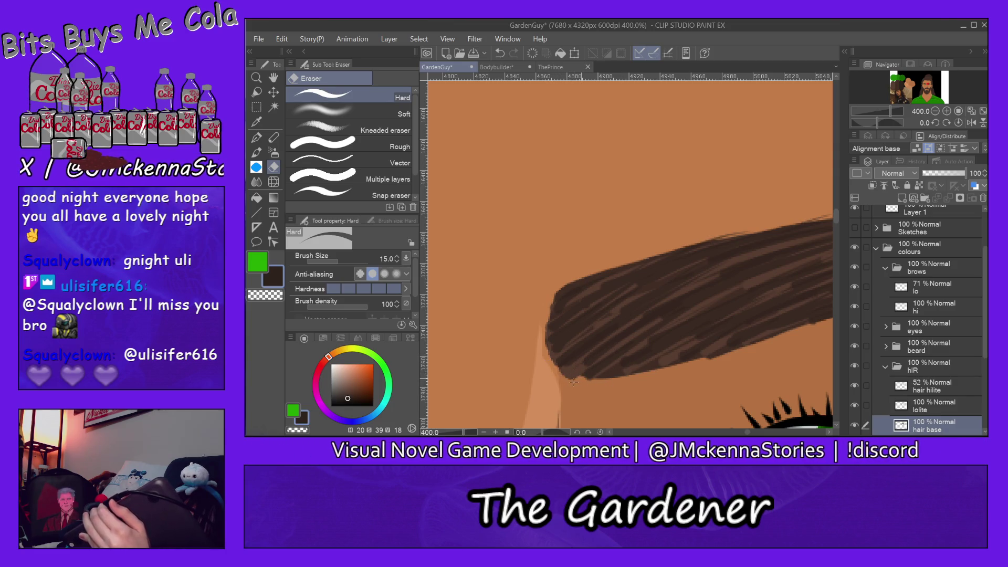
pyautogui.keyDown('ctrl'); pyautogui.keyDown('shift'); pyautogui.click(570, 375); pyautogui.keyUp('shift'); pyautogui.keyUp('ctrl')
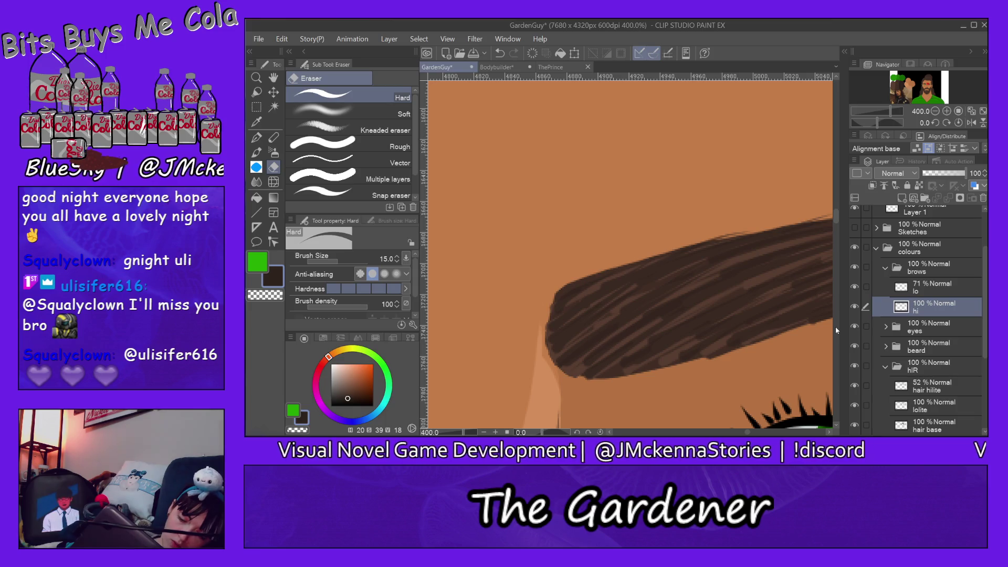
pyautogui.keyDown('alt'); pyautogui.click(546, 389); pyautogui.keyUp('alt')
pyautogui.keyDown('ctrl'); pyautogui.keyDown('shift'); pyautogui.click(548, 382); pyautogui.keyUp('shift'); pyautogui.keyUp('ctrl')
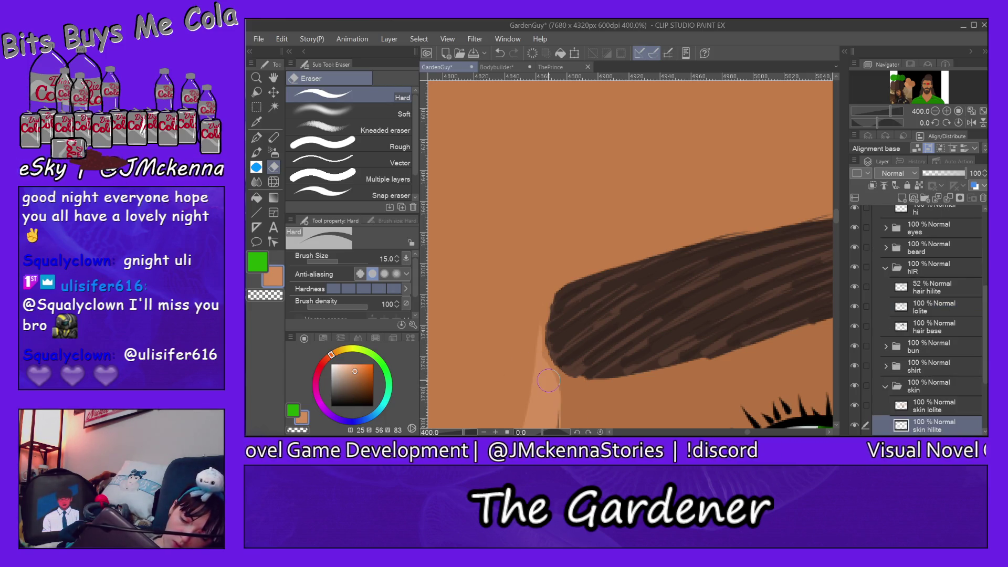
# - Set the Milli pen to 10.6, eyedrop a darker skin tone onto skin lolite, and fit the canvas
pyautogui.press('p')
pyautogui.press('p')
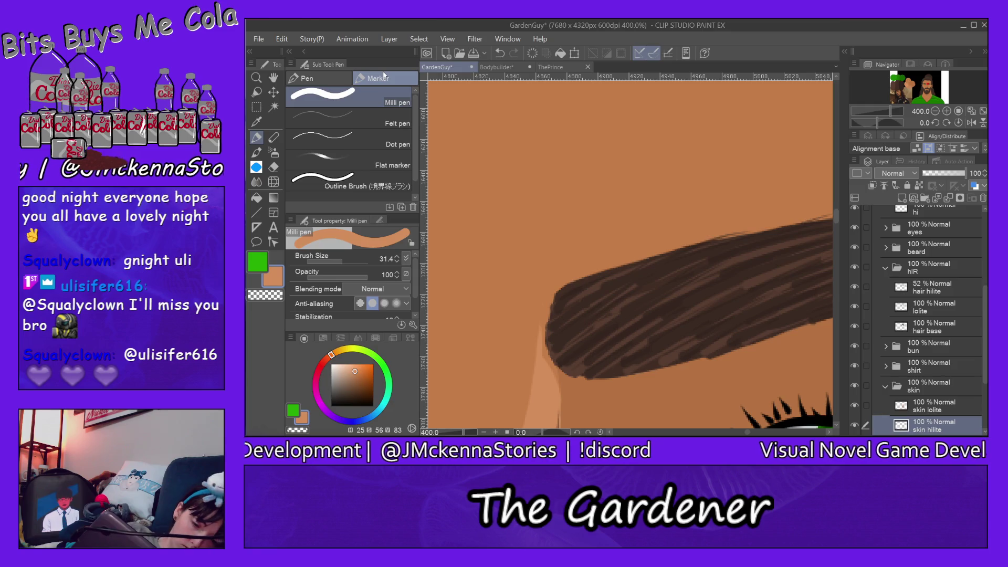
pyautogui.press('[')
pyautogui.press('[')
pyautogui.press('[')
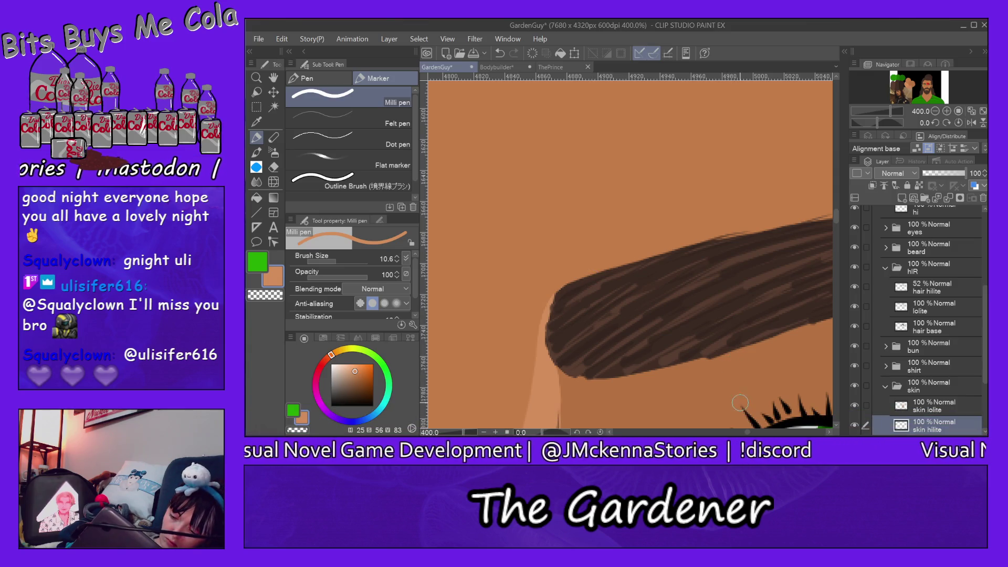
pyautogui.moveTo(750, 434); pyautogui.dragTo(757, 432)
pyautogui.keyDown('alt'); pyautogui.click(761, 362); pyautogui.keyUp('alt')
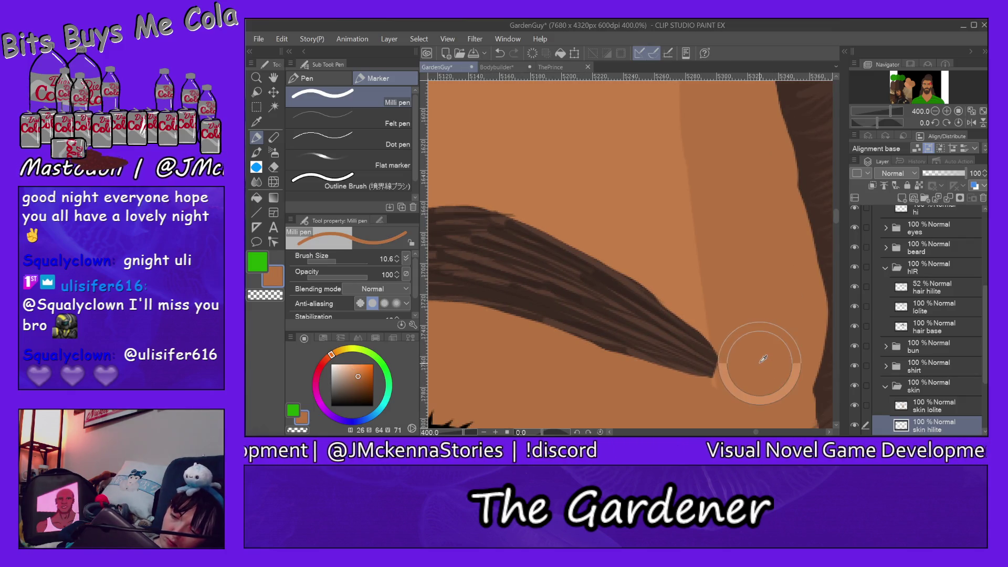
pyautogui.hotkey('alt', ']')
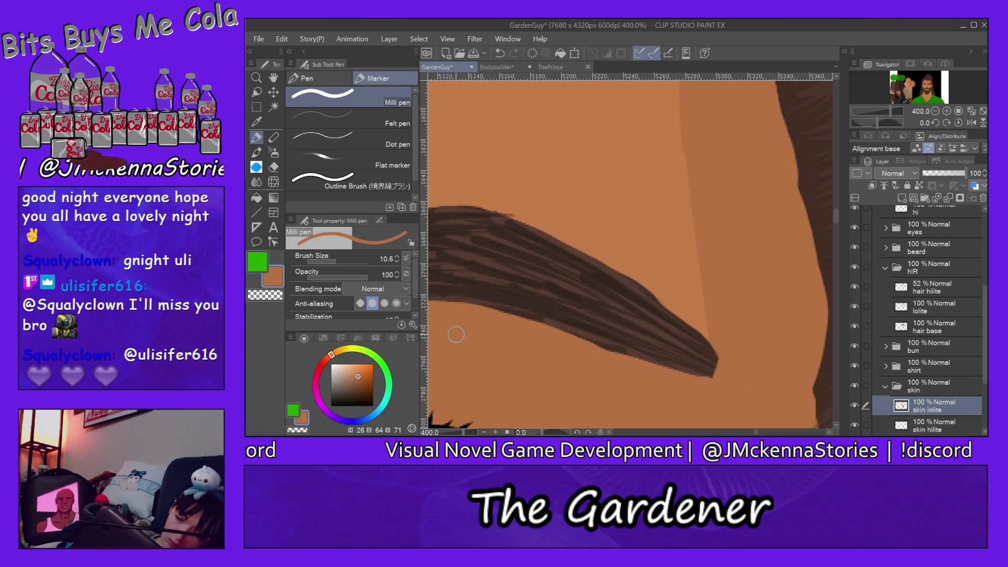
pyautogui.hotkey('ctrl', '0')
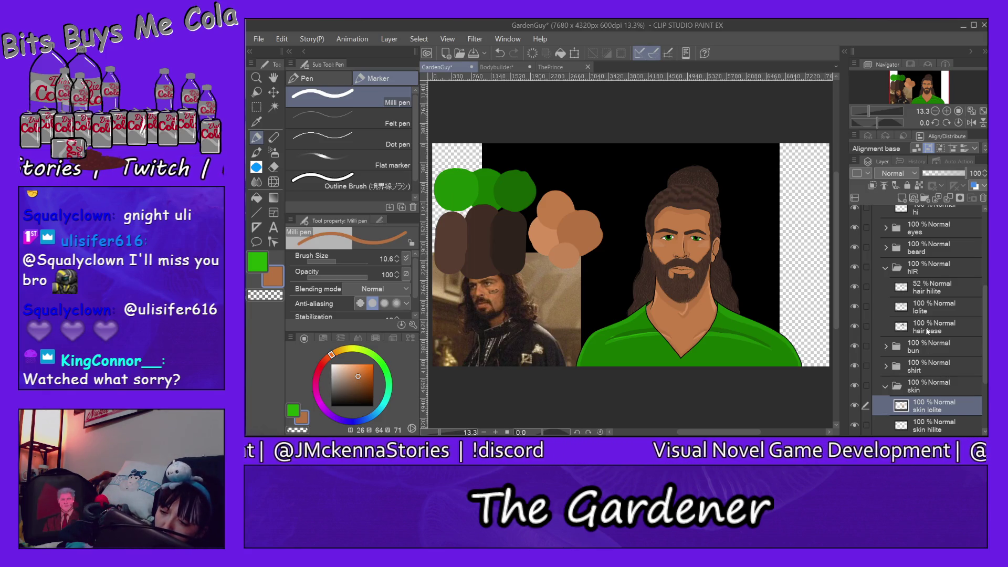
# - In the hair down folder, set hd lolite to 86% and hd hilite to 100% opacity
pyautogui.click(886, 268)
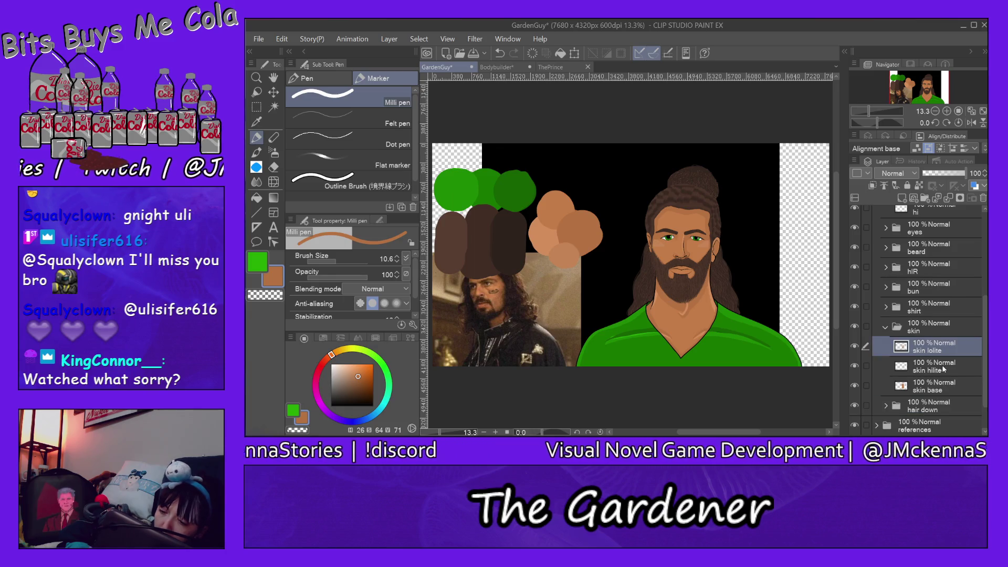
pyautogui.click(887, 327)
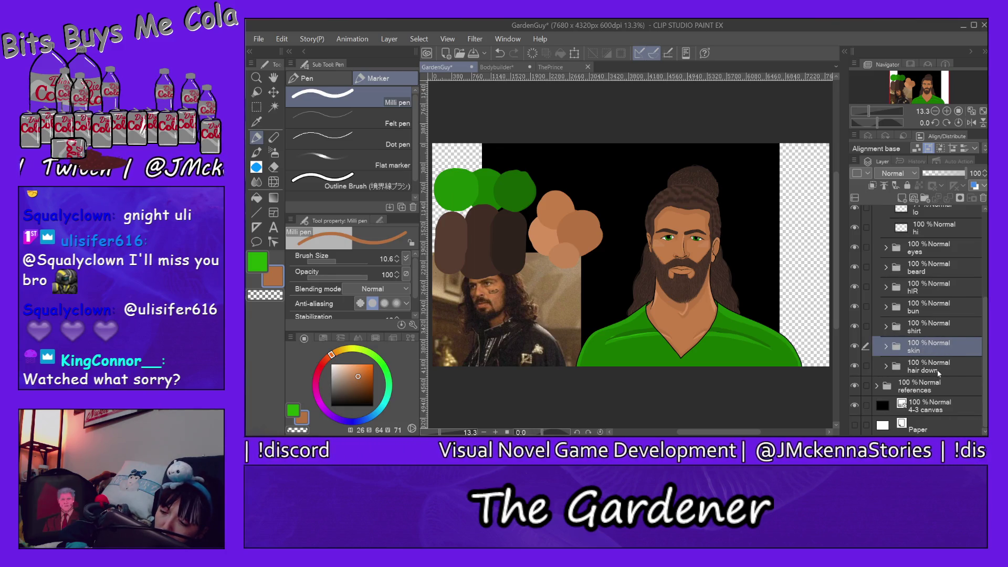
pyautogui.click(886, 366)
pyautogui.click(947, 388)
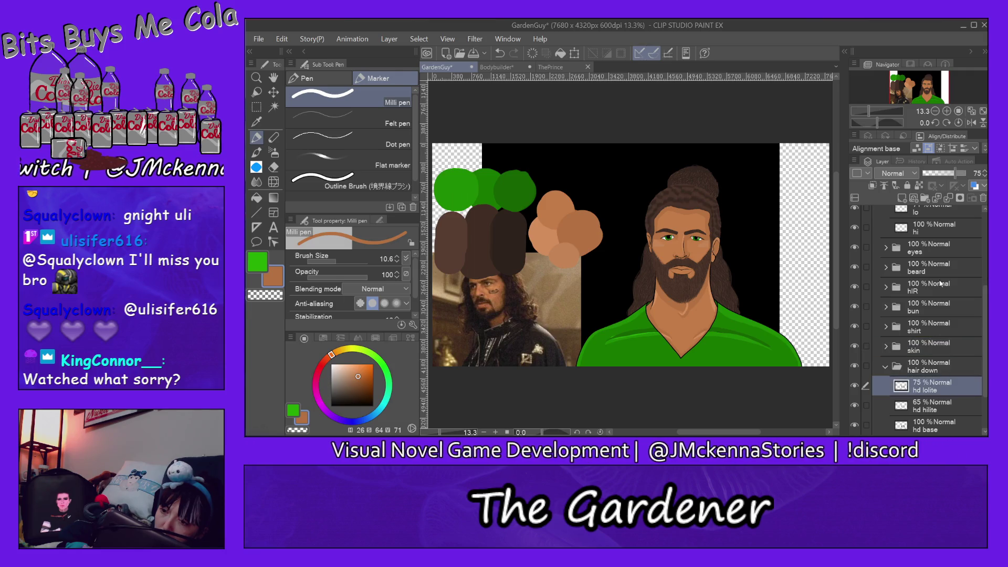
pyautogui.moveTo(958, 173); pyautogui.dragTo(961, 175)
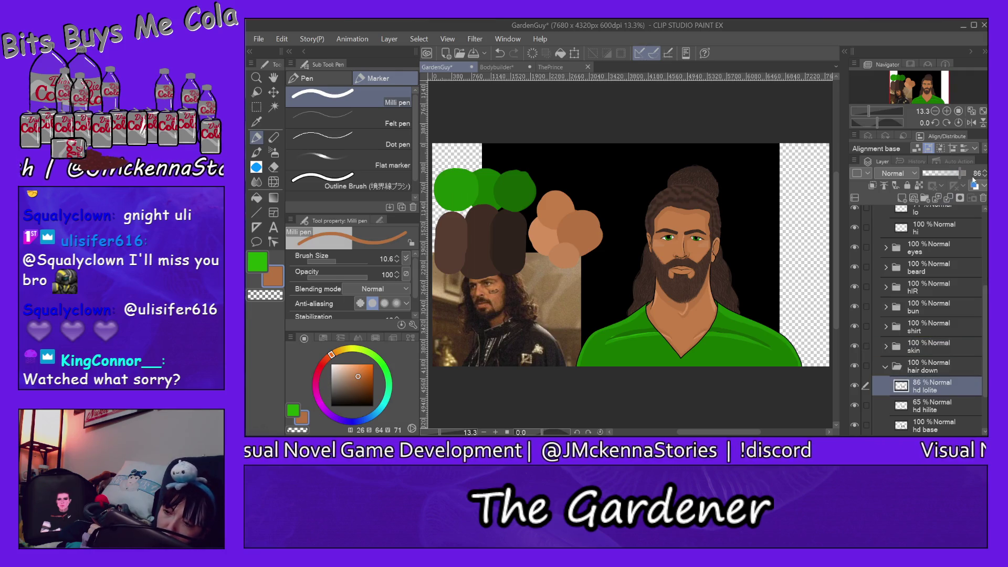
pyautogui.click(949, 407)
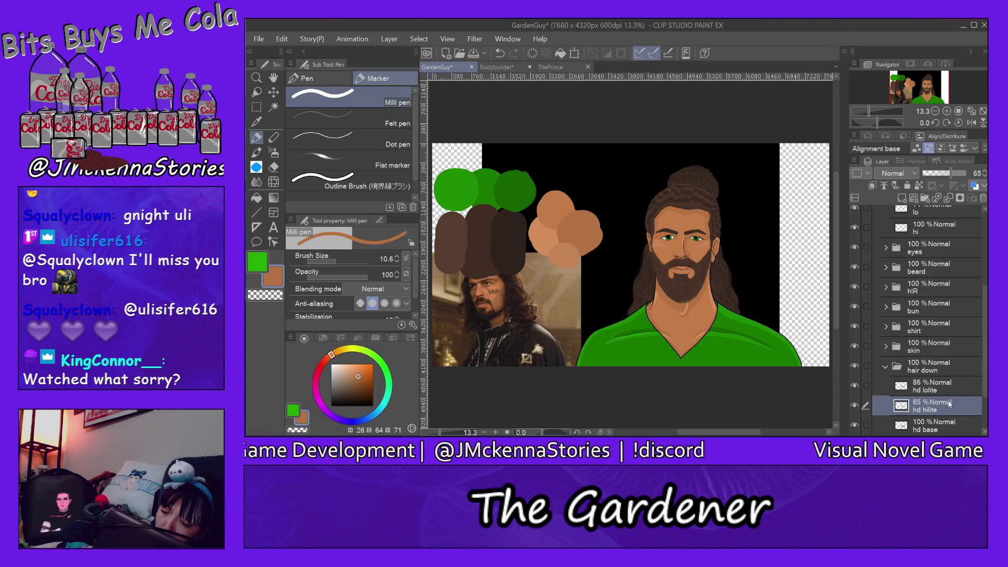
pyautogui.click(955, 177)
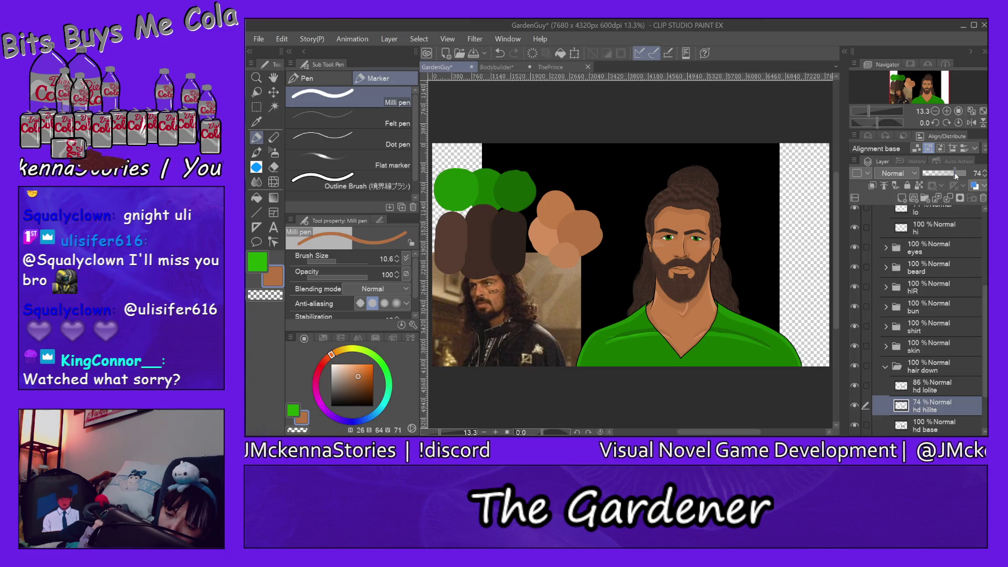
pyautogui.moveTo(955, 176); pyautogui.dragTo(972, 178)
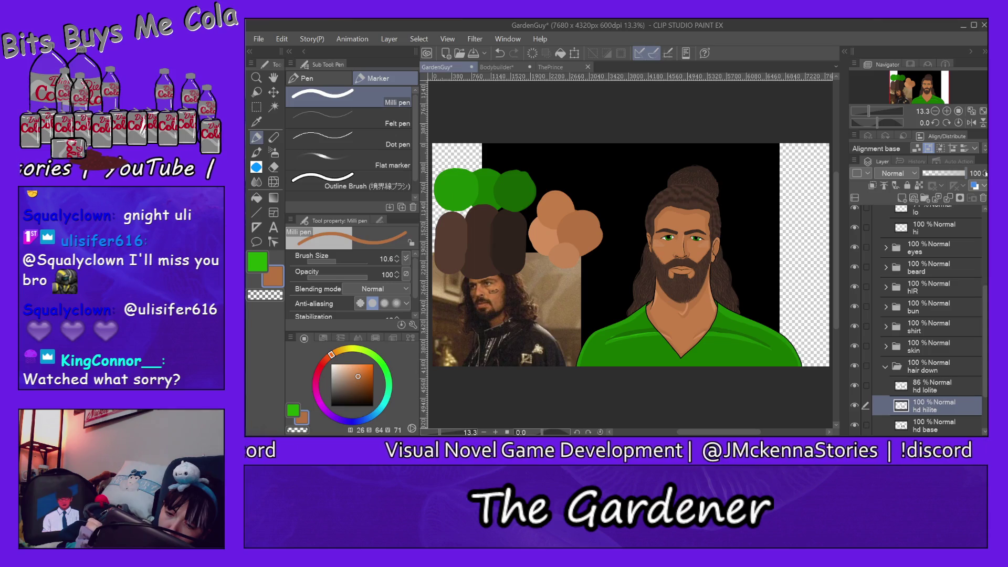
pyautogui.scroll(-2, 979, 307)
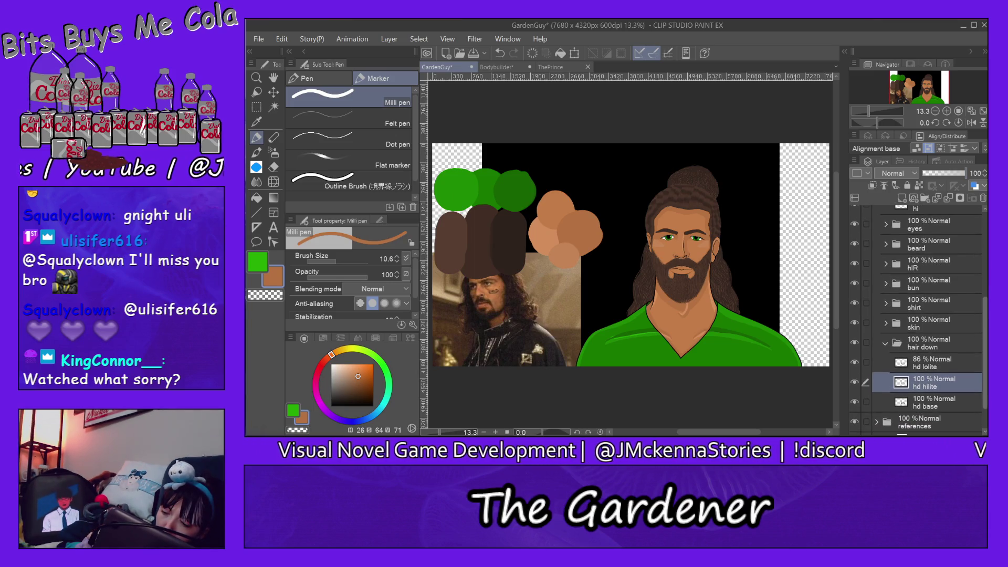
pyautogui.click(256, 78)
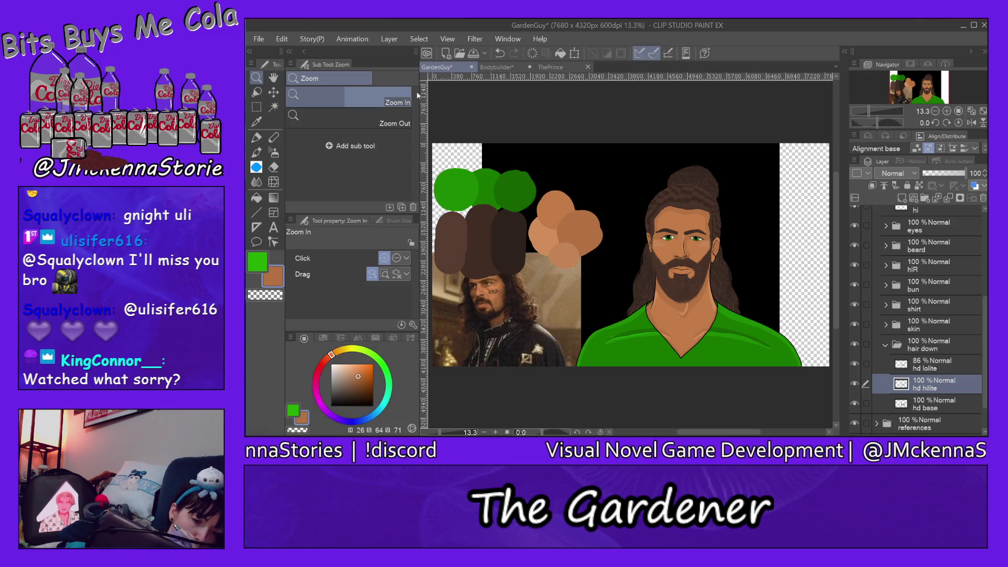
# - Zoom in on the shirt shoulders and select the shirt lolite layer in the shirt folder
pyautogui.click(700, 278)
pyautogui.click(718, 272)
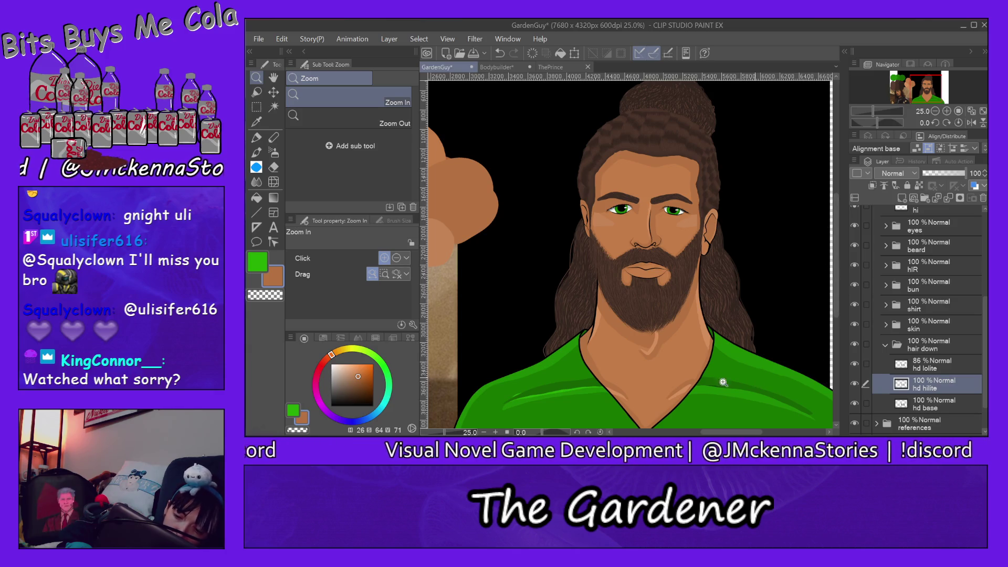
pyautogui.moveTo(836, 267)
pyautogui.mouseDown()
pyautogui.moveTo(845, 311)
pyautogui.moveTo(846, 297)
pyautogui.mouseUp()
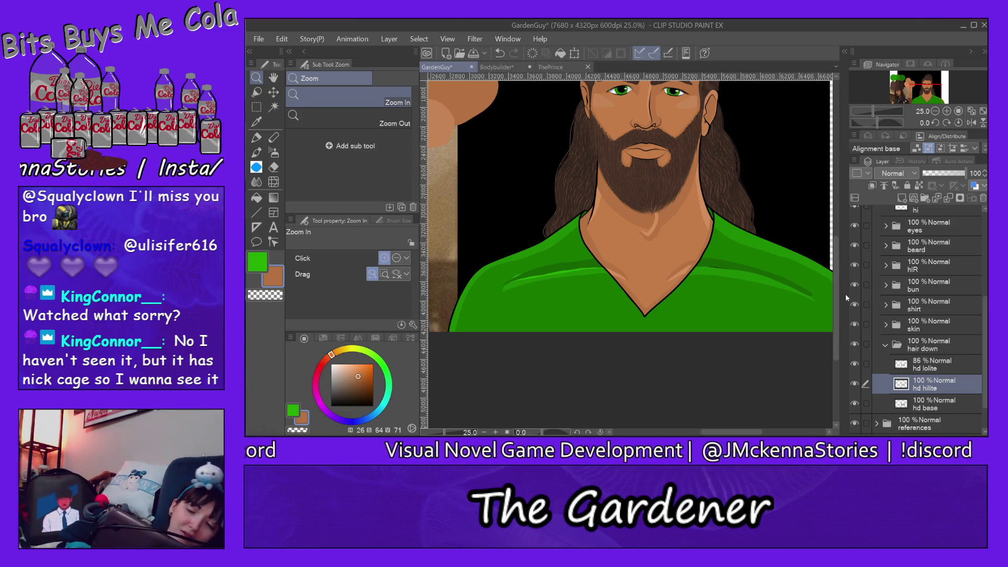
pyautogui.click(733, 292)
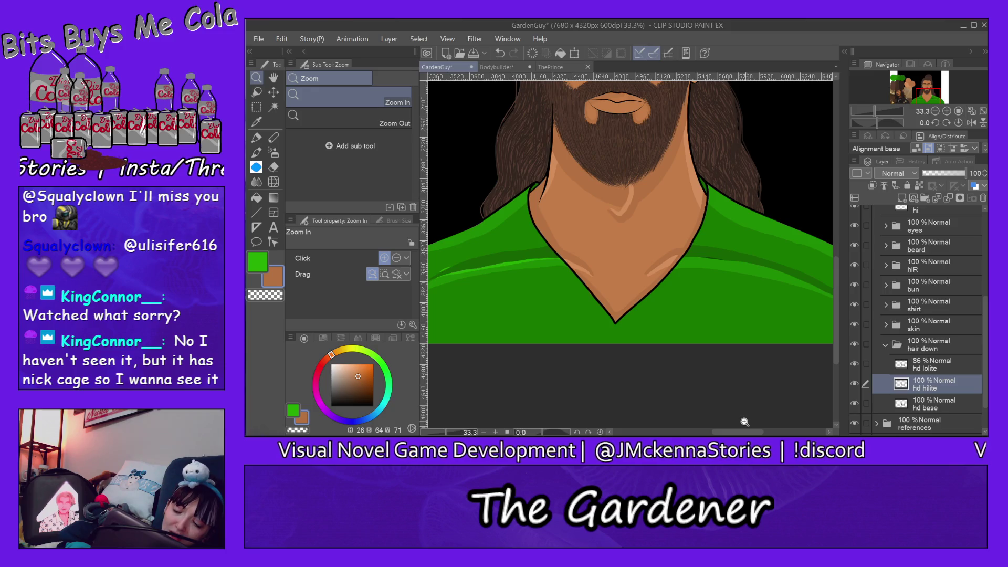
pyautogui.moveTo(739, 432); pyautogui.dragTo(749, 434)
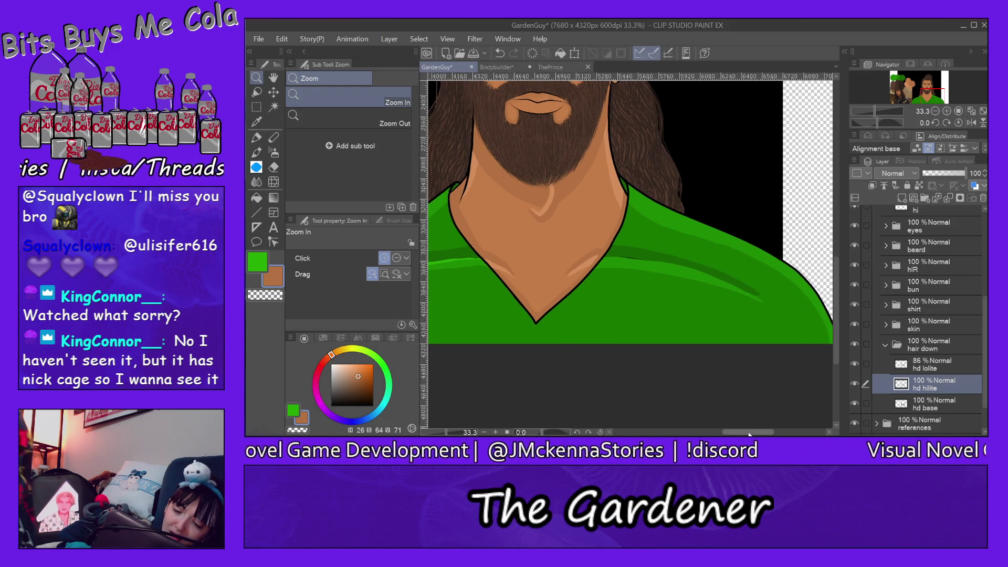
pyautogui.keyDown('ctrl'); pyautogui.keyDown('shift'); pyautogui.click(747, 281); pyautogui.keyUp('shift'); pyautogui.keyUp('ctrl')
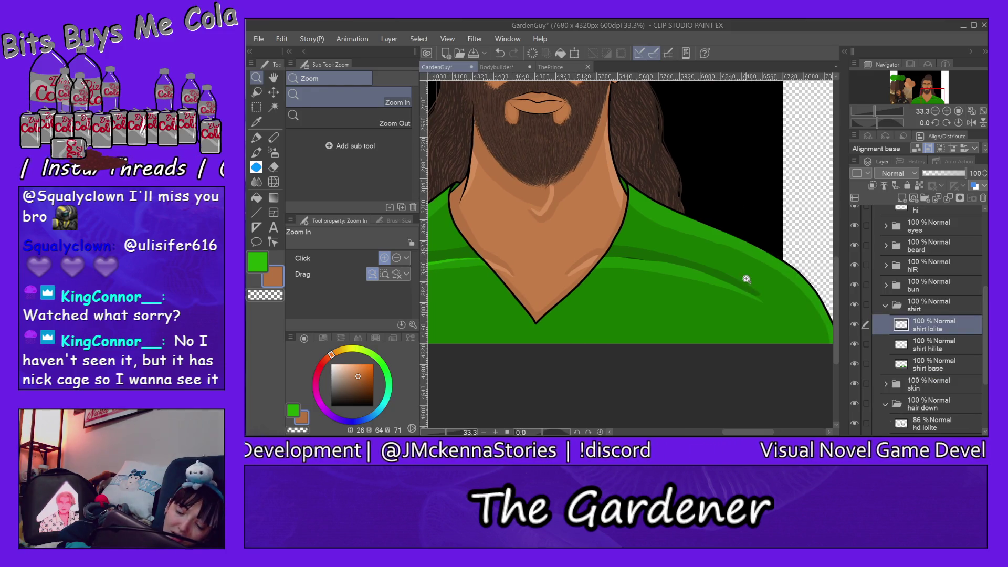
# - Switch to the eraser with brush size 188
pyautogui.click(273, 167)
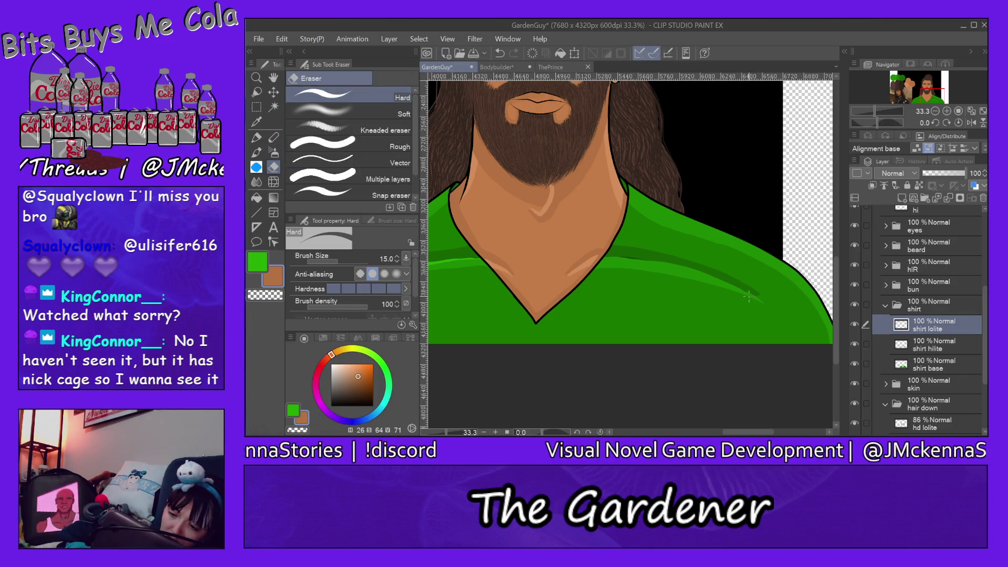
pyautogui.click(345, 258)
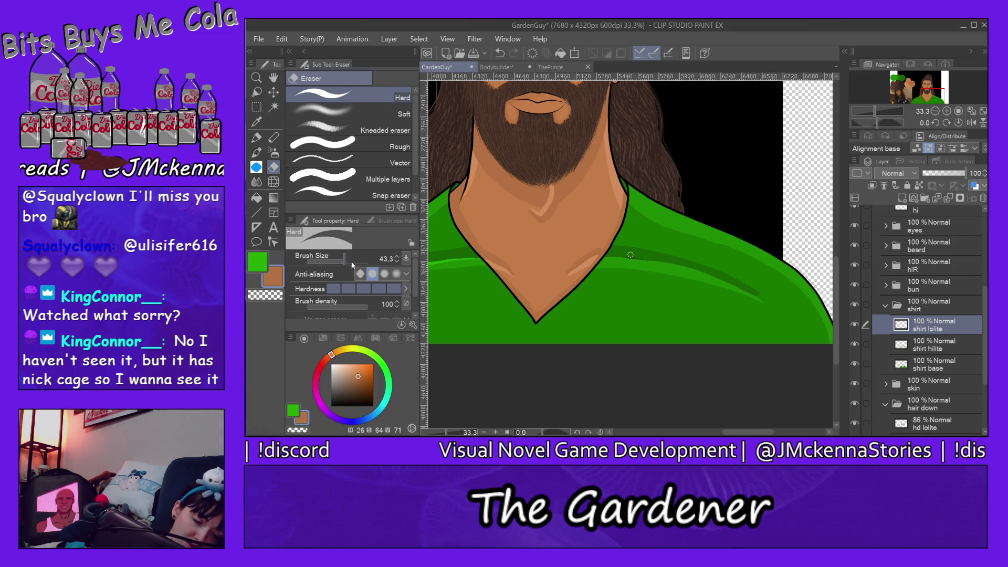
pyautogui.click(359, 260)
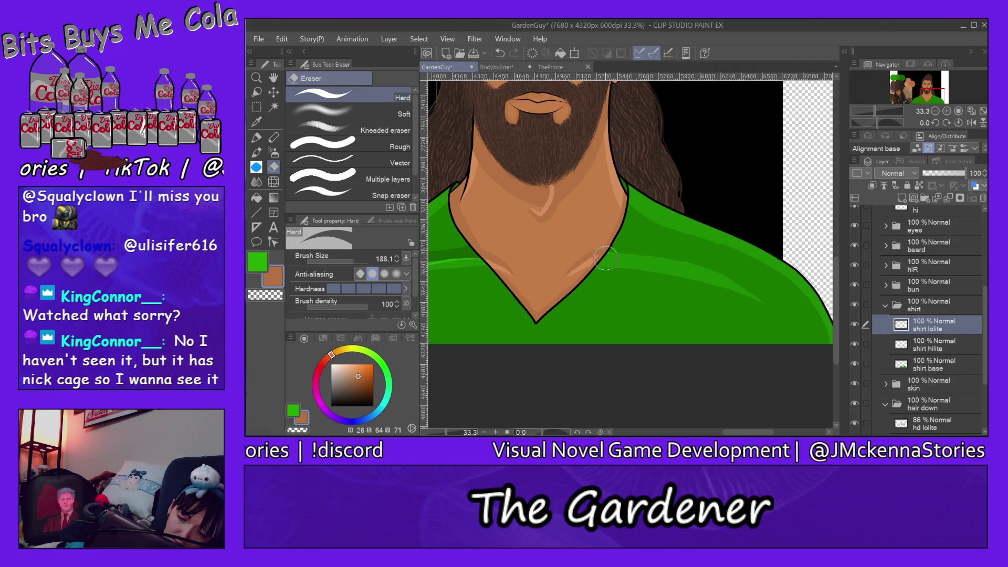
# - Erase the light-green highlight along the left shoulder on the shirt hilite layer
pyautogui.moveTo(767, 432); pyautogui.dragTo(743, 432)
pyautogui.moveTo(531, 281)
pyautogui.mouseDown()
pyautogui.moveTo(617, 253)
pyautogui.moveTo(645, 251)
pyautogui.moveTo(655, 268)
pyautogui.mouseUp()
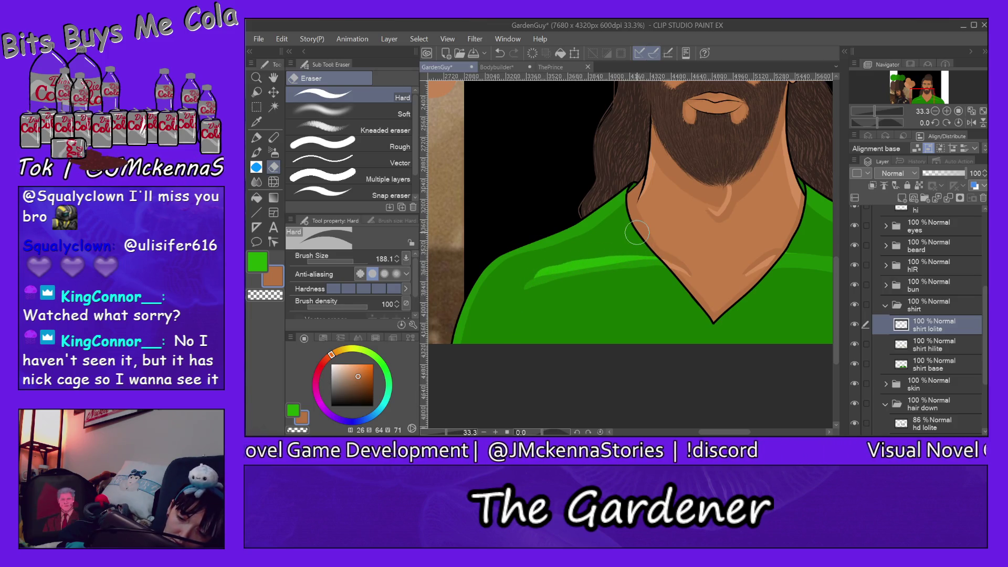
pyautogui.keyDown('ctrl'); pyautogui.keyDown('shift'); pyautogui.click(600, 261); pyautogui.keyUp('shift'); pyautogui.keyUp('ctrl')
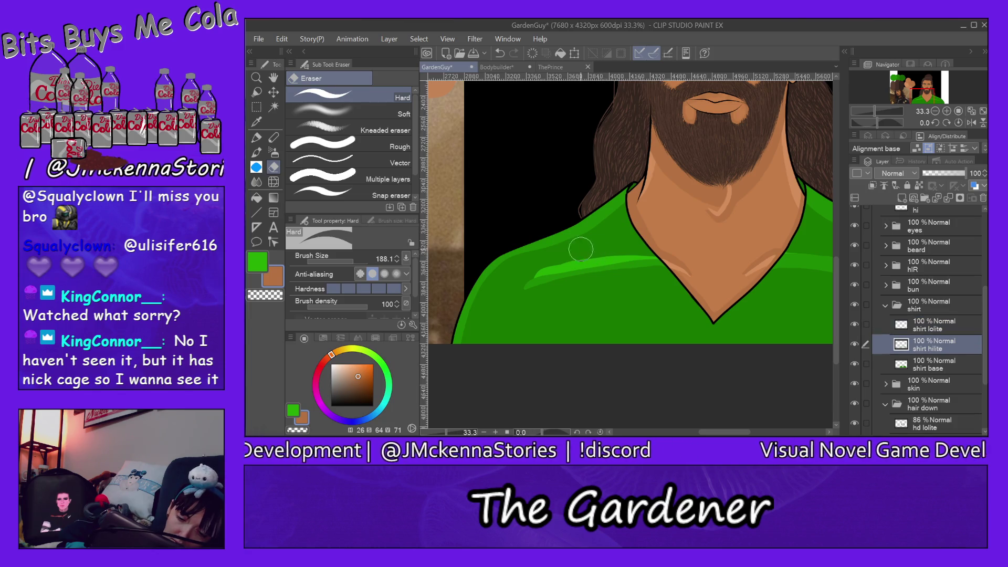
pyautogui.moveTo(514, 298)
pyautogui.mouseDown()
pyautogui.moveTo(556, 268)
pyautogui.moveTo(603, 272)
pyautogui.moveTo(620, 262)
pyautogui.moveTo(643, 264)
pyautogui.moveTo(662, 283)
pyautogui.moveTo(651, 262)
pyautogui.moveTo(677, 294)
pyautogui.mouseUp()
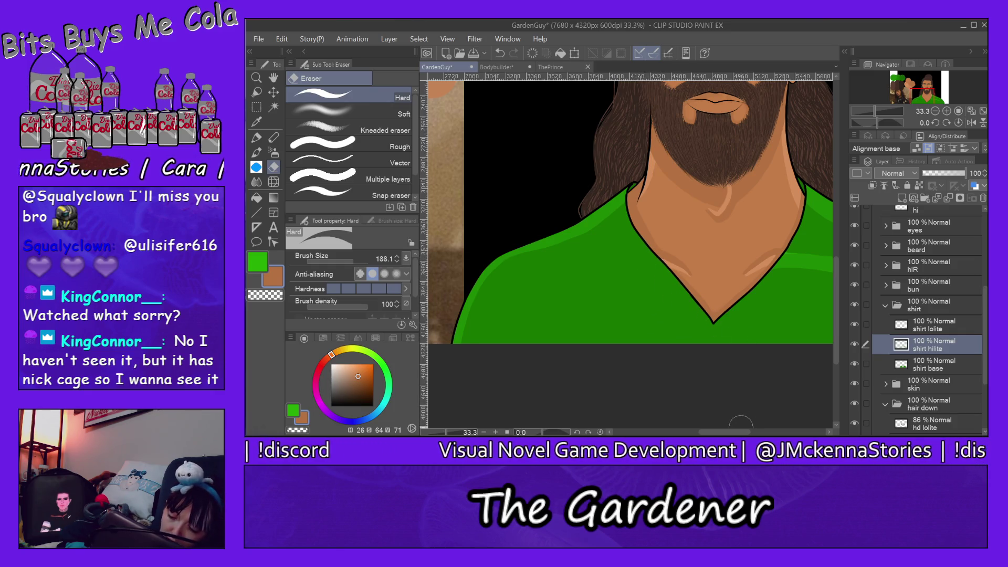
pyautogui.moveTo(745, 432); pyautogui.dragTo(770, 432)
pyautogui.moveTo(771, 310)
pyautogui.mouseDown()
pyautogui.moveTo(700, 272)
pyautogui.moveTo(693, 283)
pyautogui.moveTo(664, 262)
pyautogui.moveTo(613, 269)
pyautogui.mouseUp()
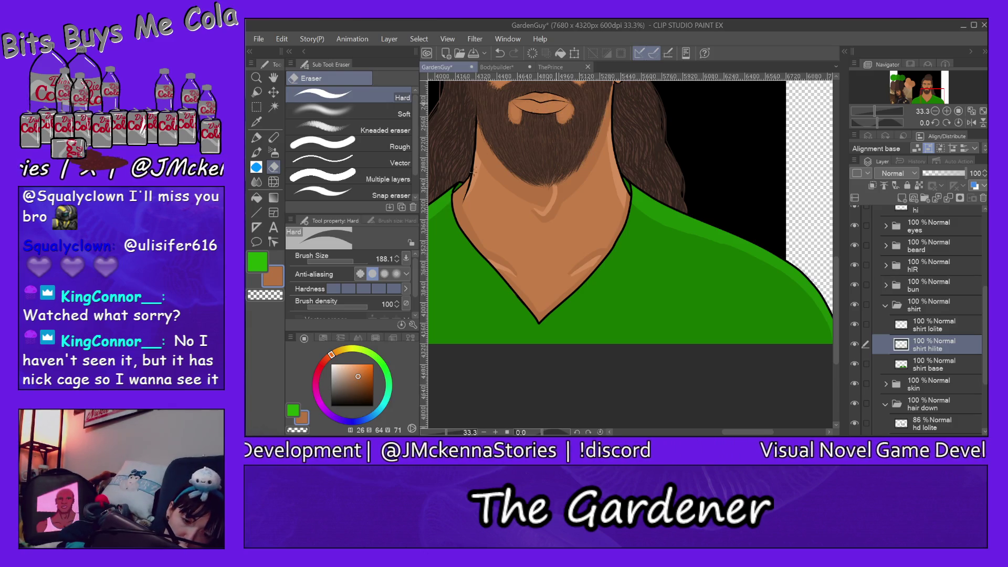
pyautogui.keyDown('ctrl'); pyautogui.click(455, 205); pyautogui.keyUp('ctrl')
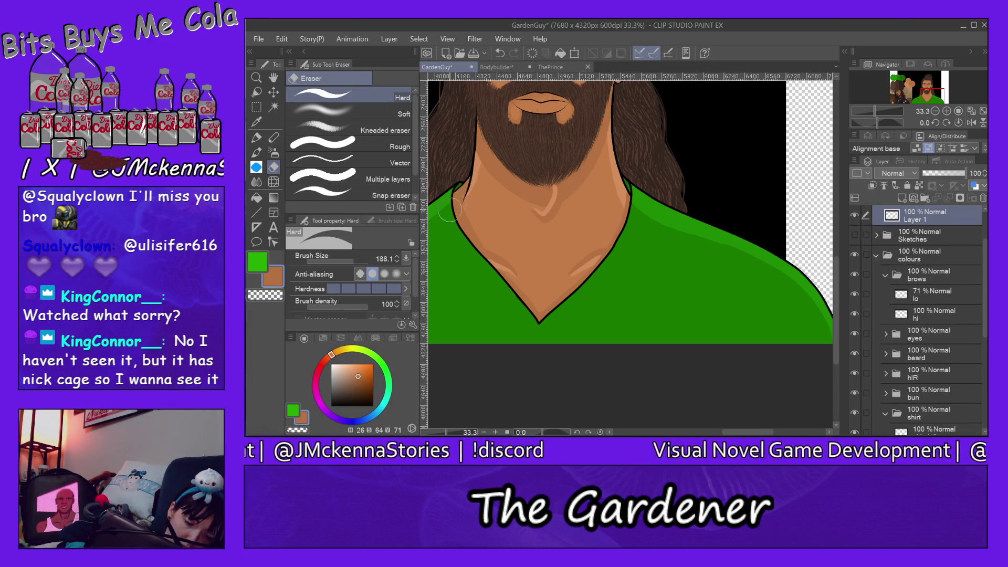
# - Set up a black For effect line pen with starting taper at size 15.6
pyautogui.click(334, 403)
pyautogui.click(257, 138)
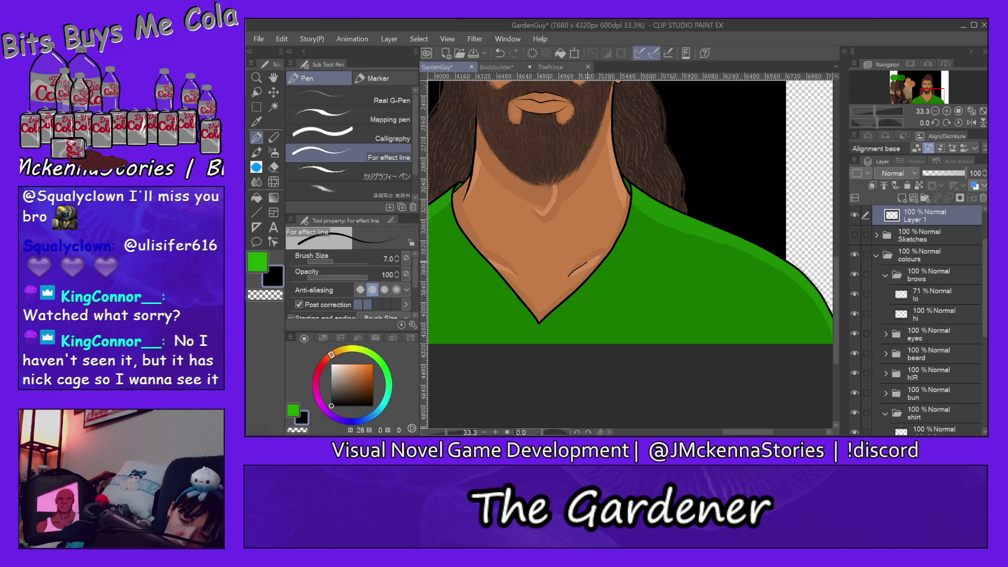
pyautogui.moveTo(586, 262); pyautogui.dragTo(608, 253)
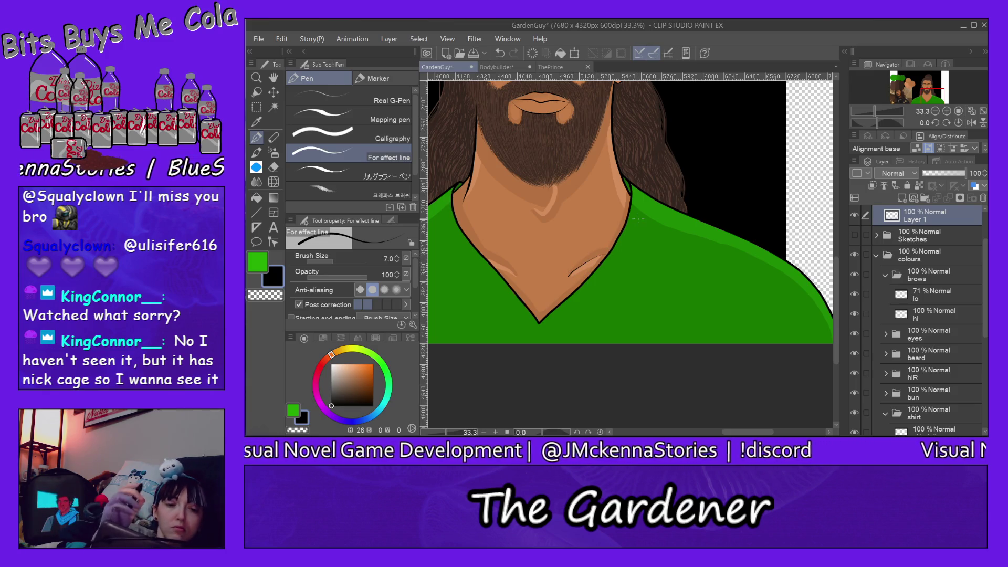
pyautogui.hotkey('ctrl', 'z')
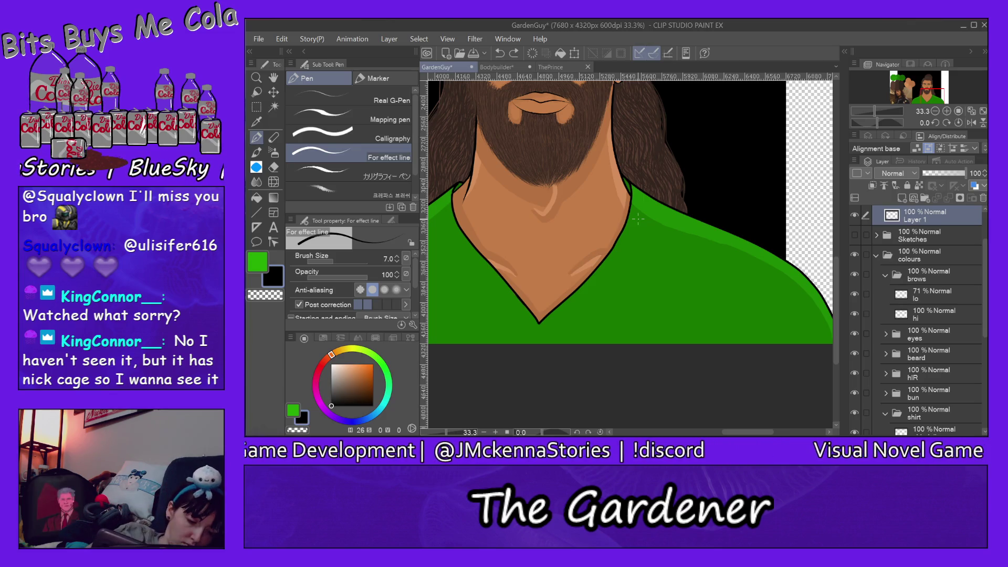
pyautogui.moveTo(415, 270); pyautogui.dragTo(418, 298)
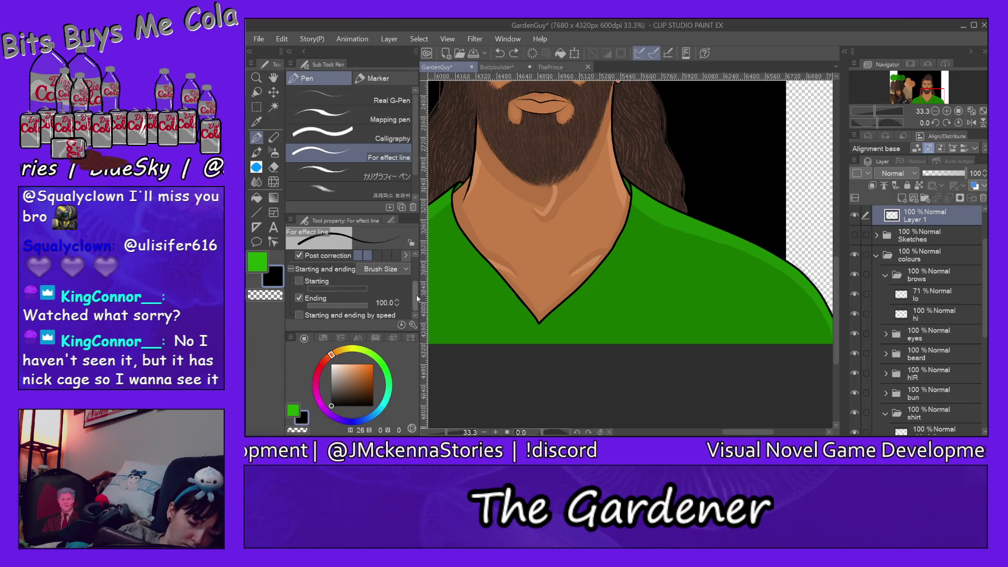
pyautogui.click(300, 281)
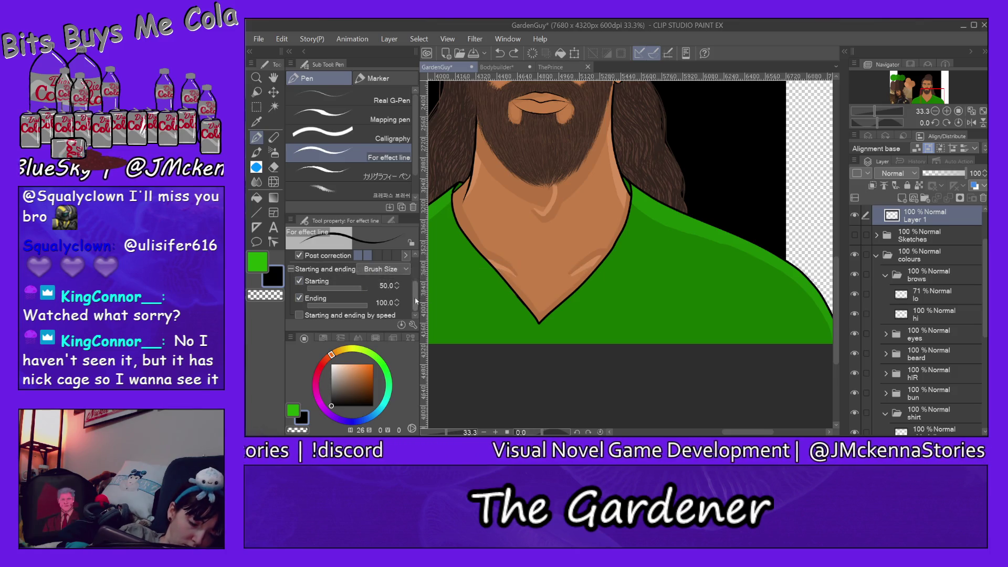
pyautogui.moveTo(415, 300); pyautogui.dragTo(410, 265)
pyautogui.click(338, 262)
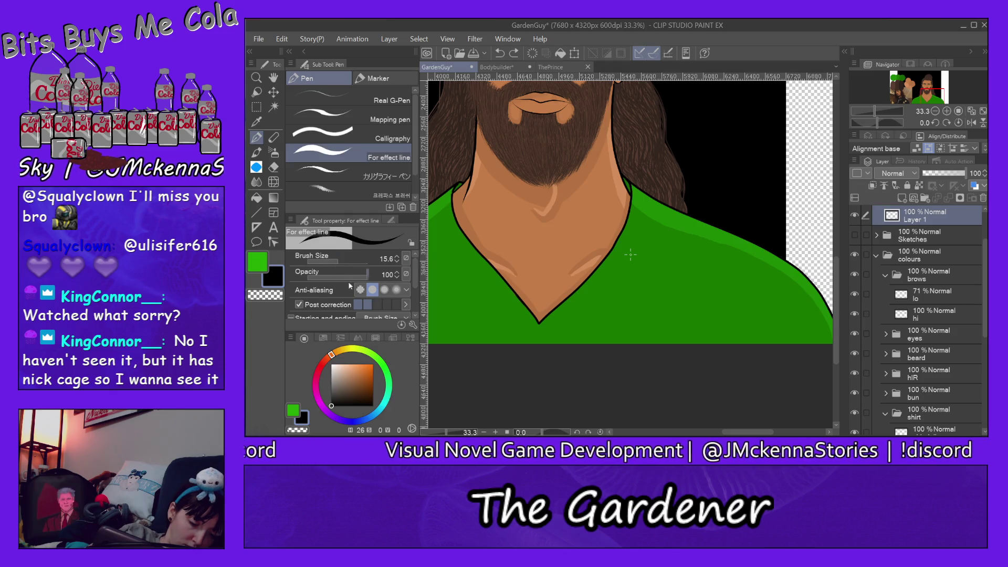
# - Draw thin tapered black fold lines across the shirt on both sides of the neckline
pyautogui.moveTo(607, 253); pyautogui.dragTo(609, 252)
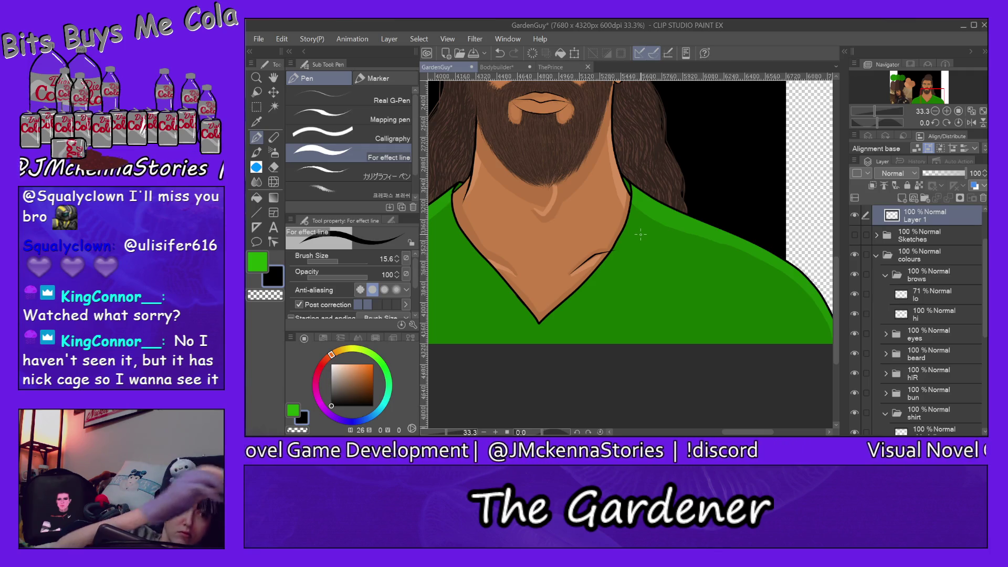
pyautogui.hotkey('ctrl', 'z')
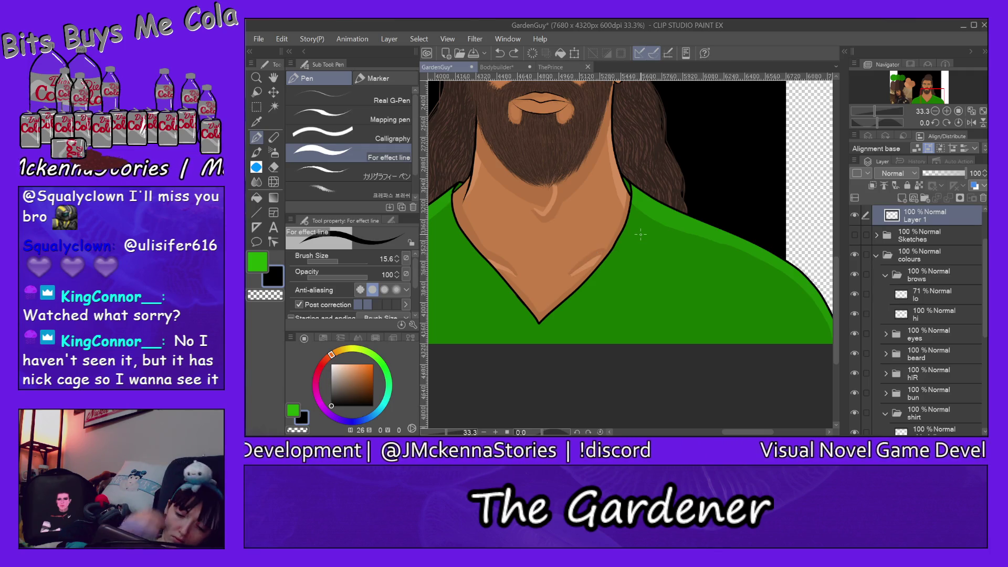
pyautogui.moveTo(634, 253); pyautogui.dragTo(641, 253)
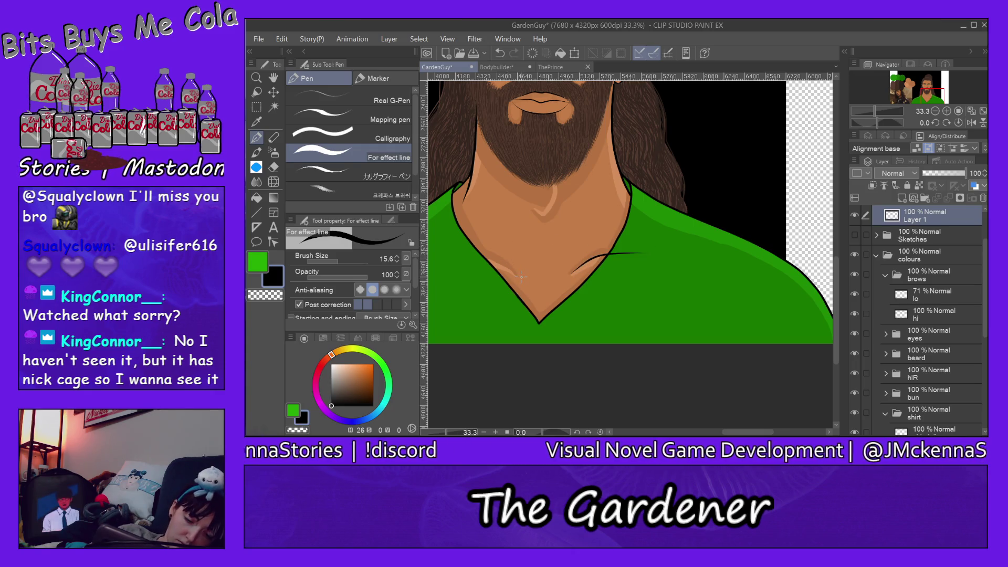
pyautogui.moveTo(457, 254); pyautogui.dragTo(458, 253)
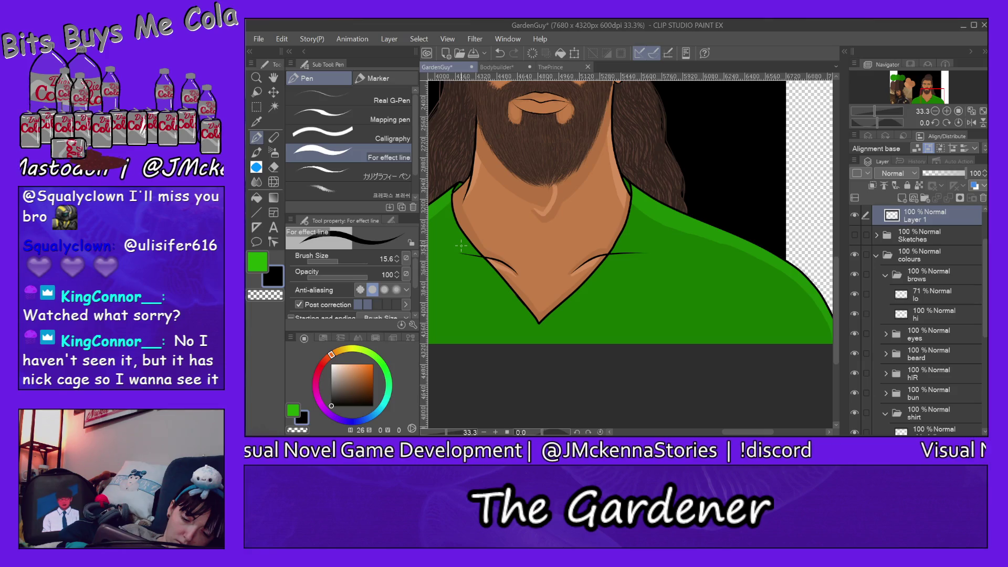
pyautogui.press('/')
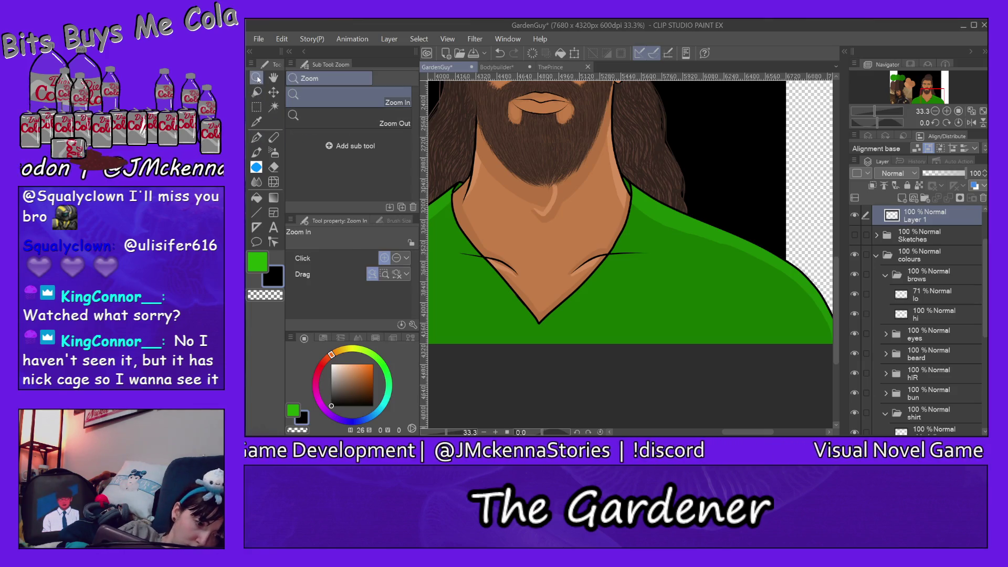
# - Zoom to 100% on the neckline and trim the right end of the black fold line
pyautogui.click(643, 265)
pyautogui.click(624, 257)
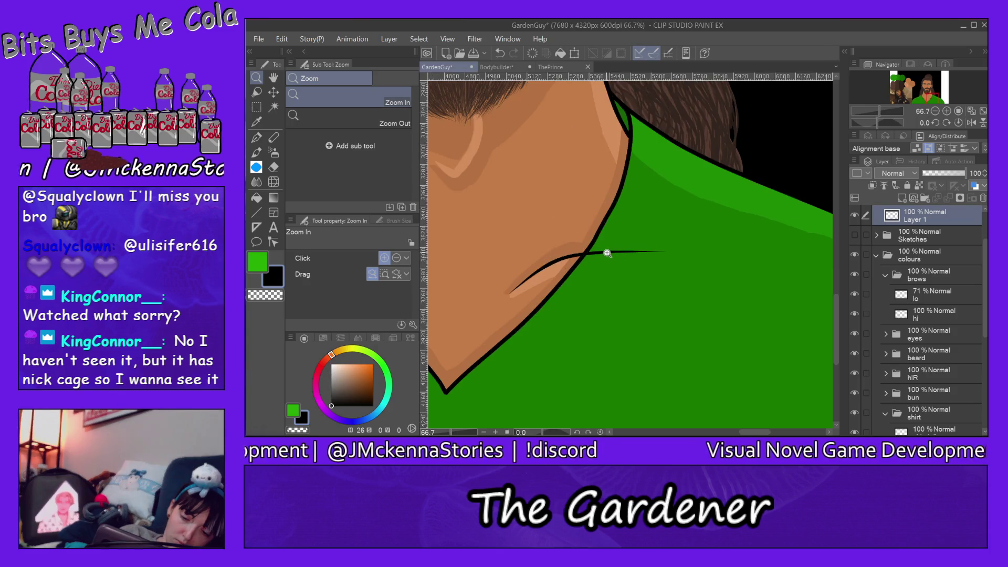
pyautogui.click(612, 265)
pyautogui.click(274, 167)
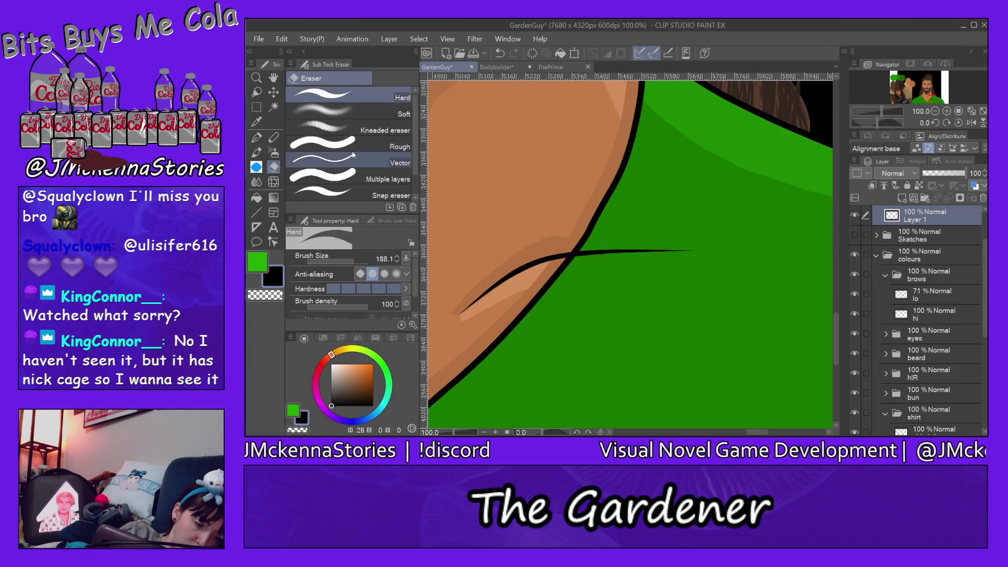
pyautogui.moveTo(691, 254); pyautogui.dragTo(595, 267)
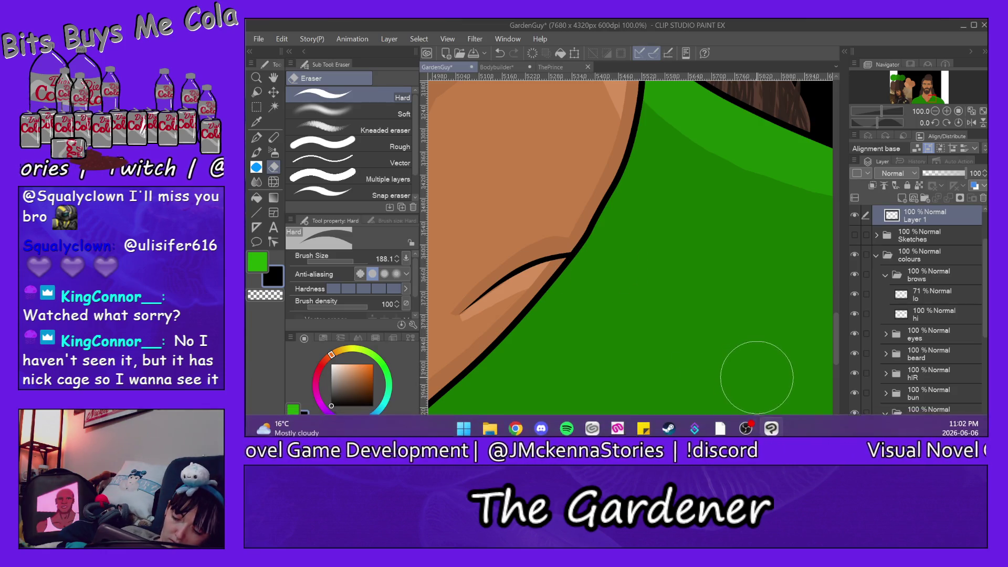
# - Erase the stray short black stroke, then sample the tan skin colour
pyautogui.moveTo(769, 433); pyautogui.dragTo(736, 434)
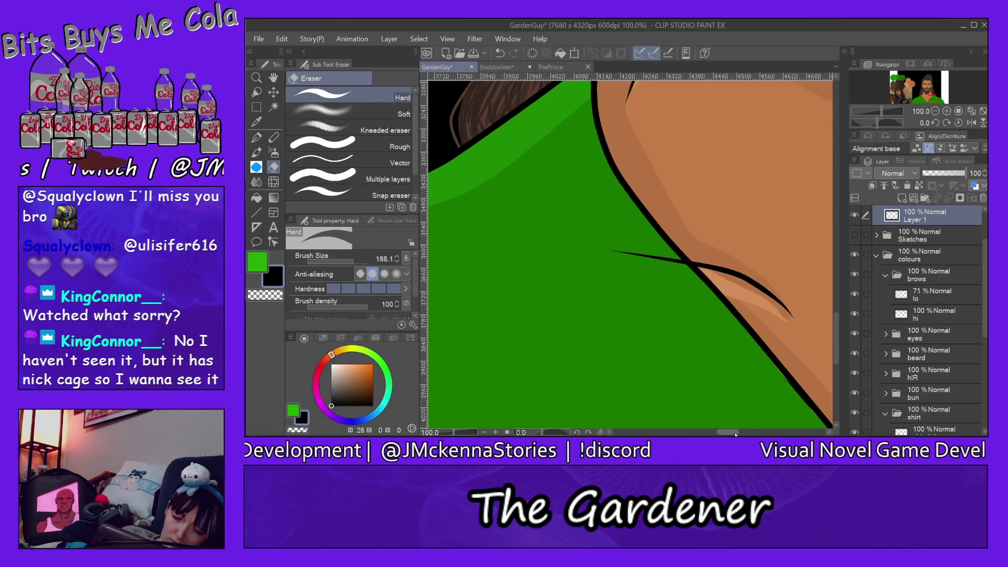
pyautogui.moveTo(646, 266); pyautogui.dragTo(653, 265)
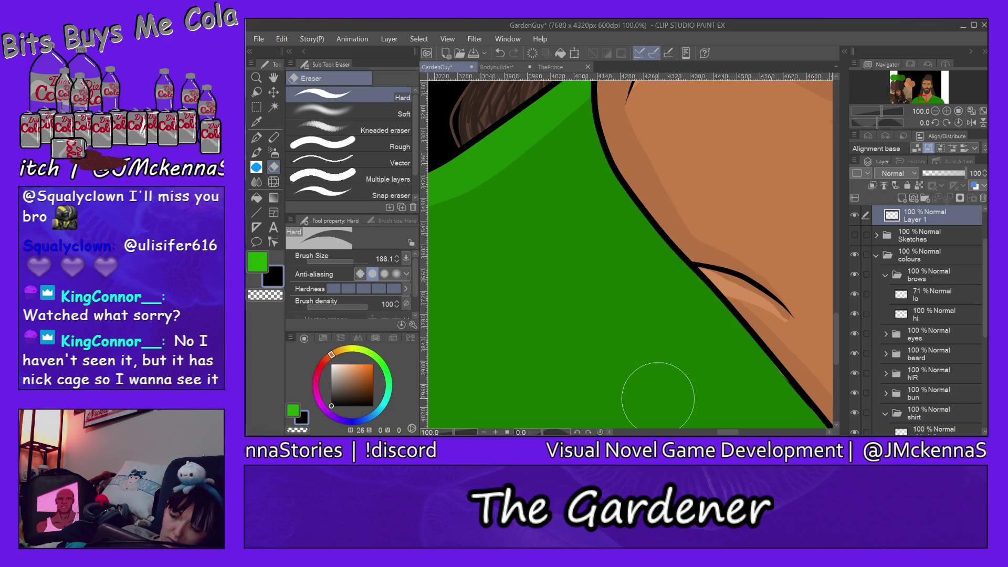
pyautogui.moveTo(732, 434); pyautogui.dragTo(741, 433)
pyautogui.keyDown('alt'); pyautogui.click(601, 294); pyautogui.keyUp('alt')
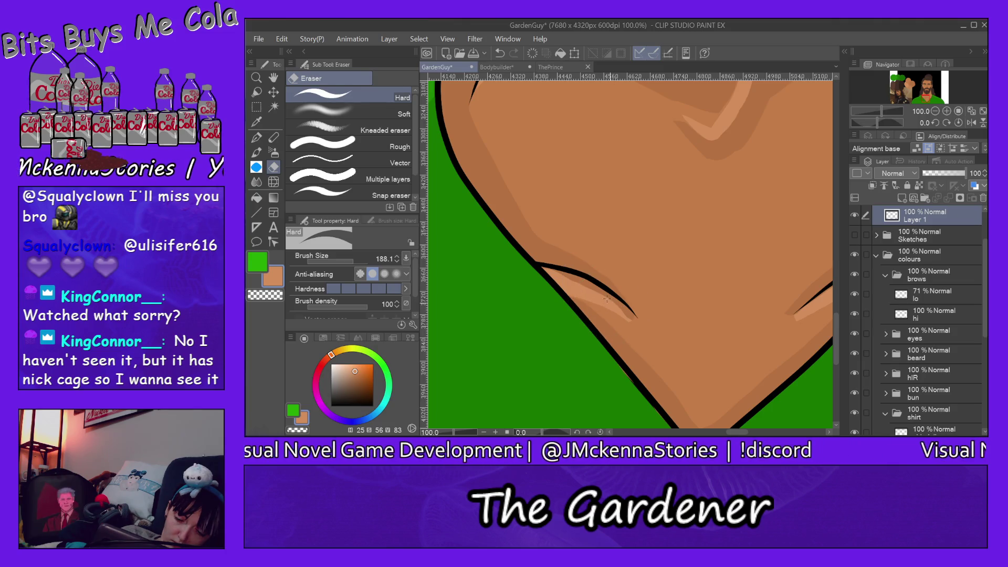
# - Select the skin highlight layer and set up an enlarged fine marker
pyautogui.keyDown('ctrl'); pyautogui.keyDown('shift'); pyautogui.click(606, 304); pyautogui.keyUp('shift'); pyautogui.keyUp('ctrl')
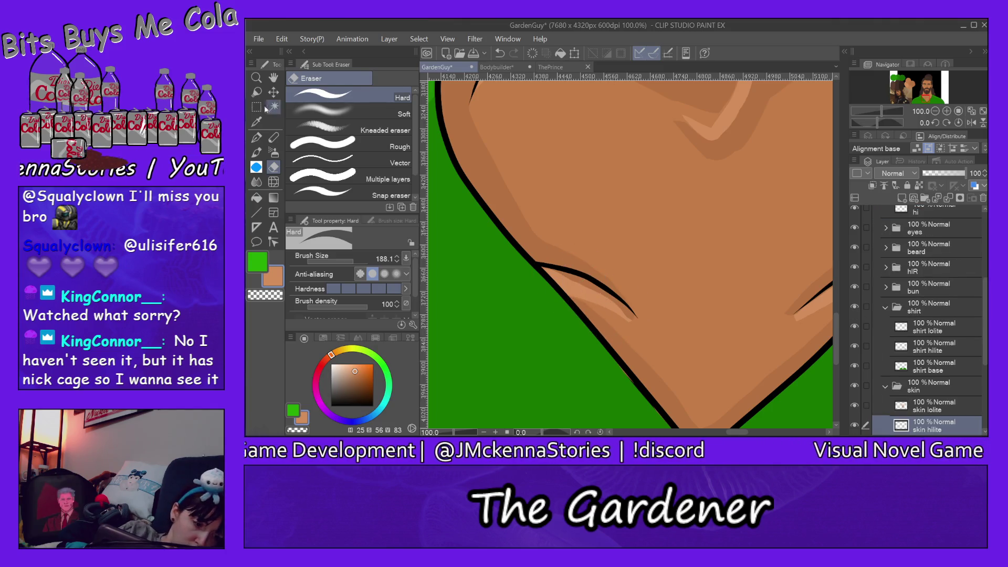
pyautogui.press('p')
pyautogui.click(379, 79)
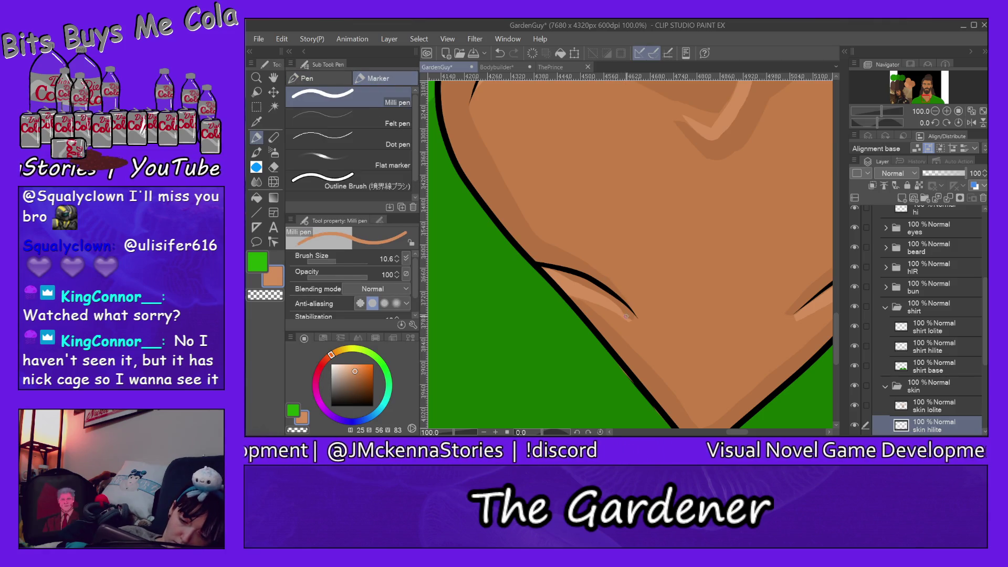
pyautogui.click(344, 261)
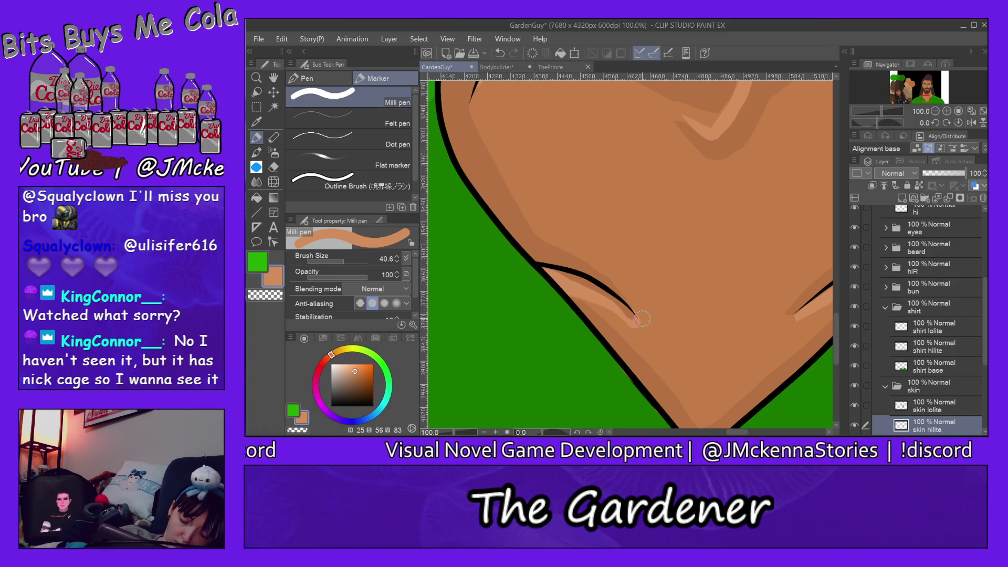
# - Erase with a small eraser on the skin lowlight layer, then return to the skin hilite layer and fit the view
pyautogui.keyDown('ctrl'); pyautogui.keyDown('shift'); pyautogui.click(572, 263); pyautogui.keyUp('shift'); pyautogui.keyUp('ctrl')
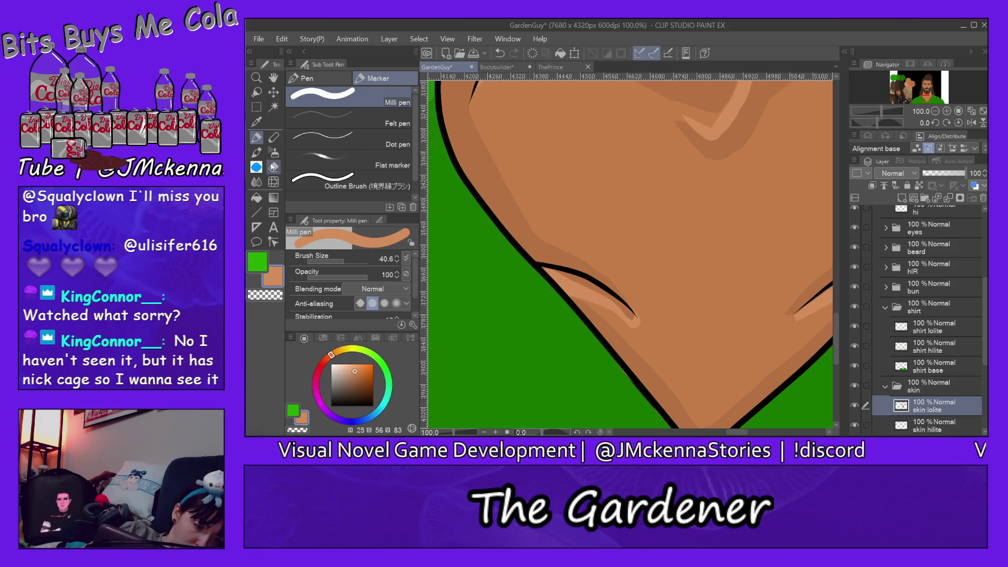
pyautogui.press('e')
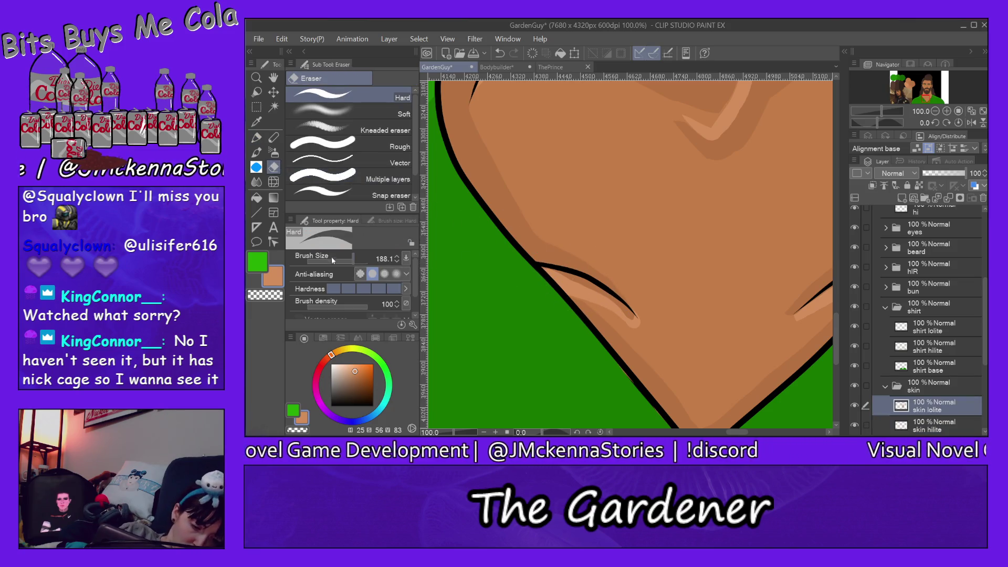
pyautogui.click(342, 261)
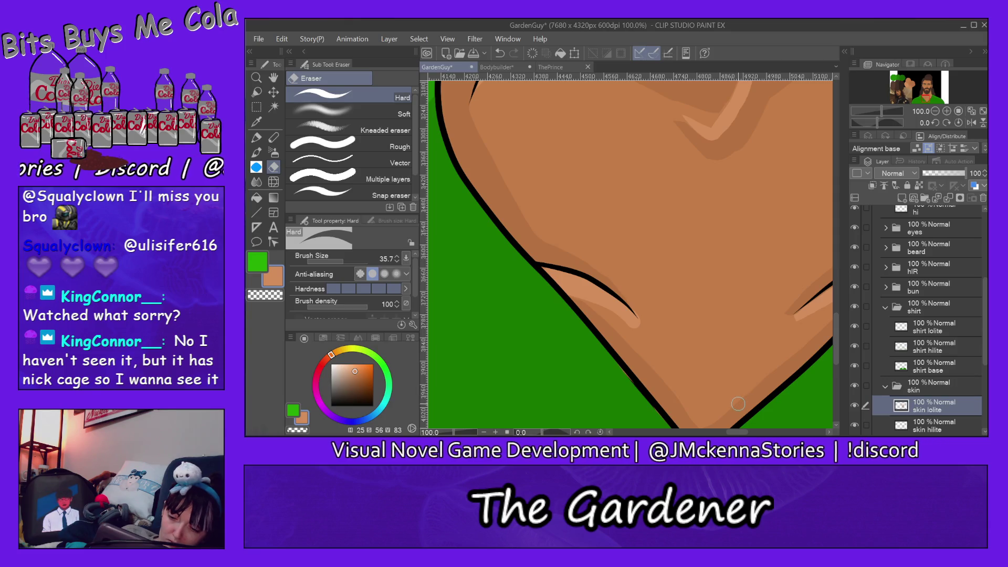
pyautogui.moveTo(736, 433); pyautogui.dragTo(746, 434)
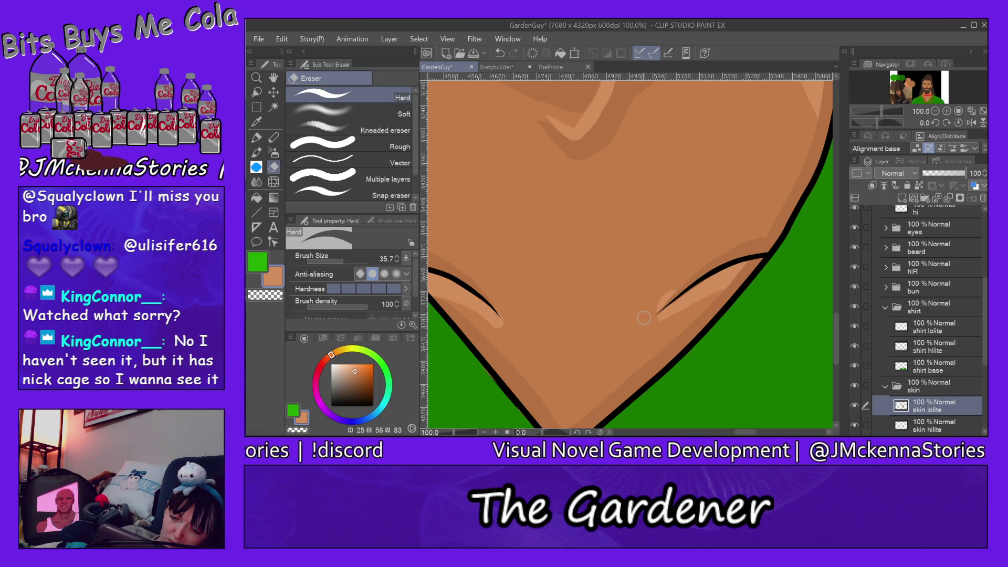
pyautogui.hotkey('alt', '[')
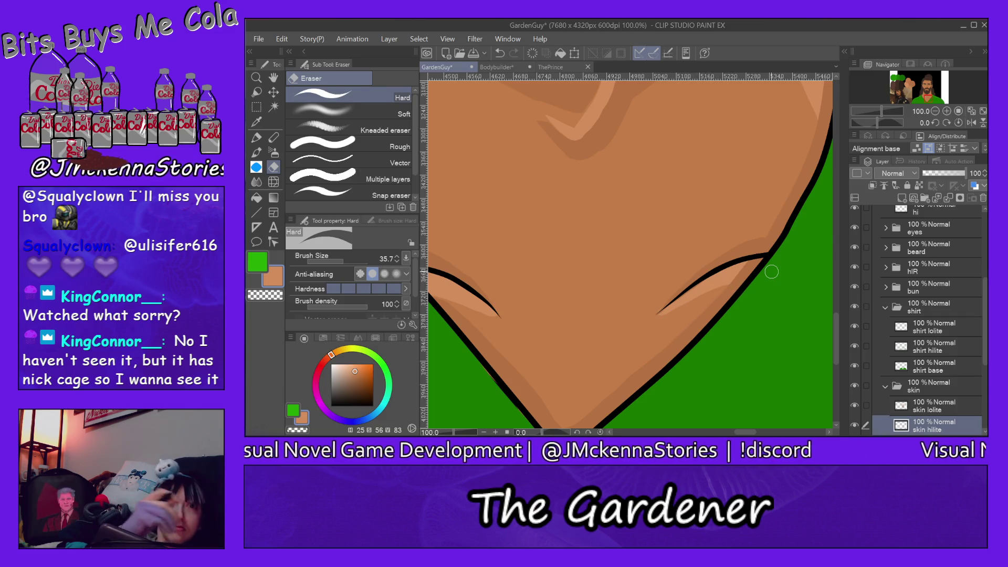
pyautogui.hotkey('ctrl', '0')
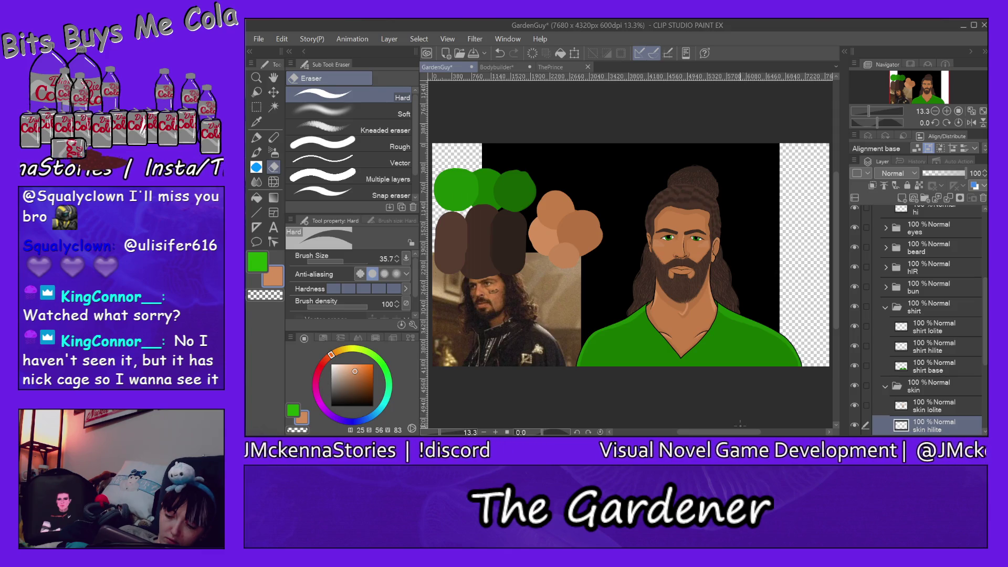
# - Pick the shirt green from the colour swatches
pyautogui.moveTo(739, 435); pyautogui.dragTo(715, 434)
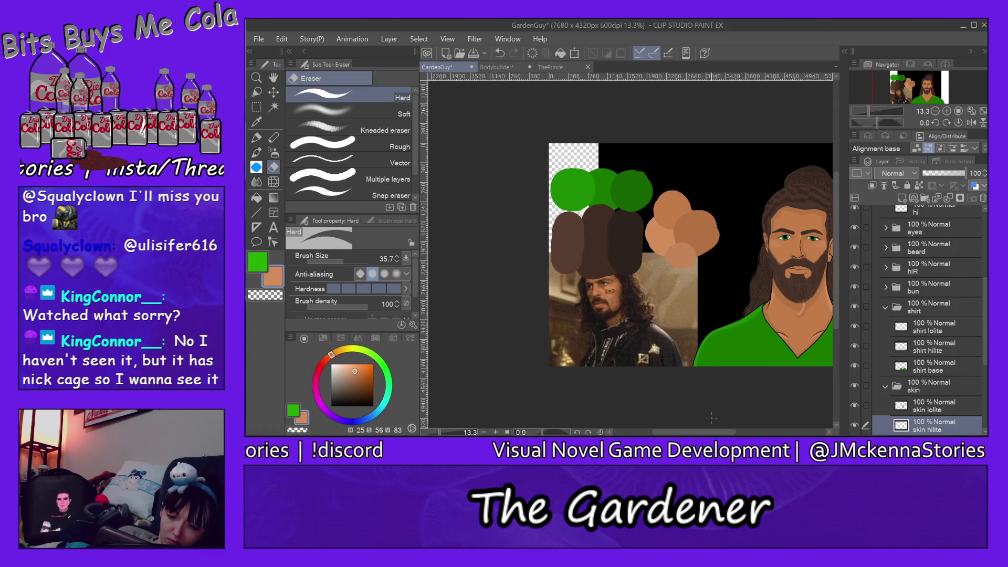
pyautogui.keyDown('alt'); pyautogui.click(577, 185); pyautogui.keyUp('alt')
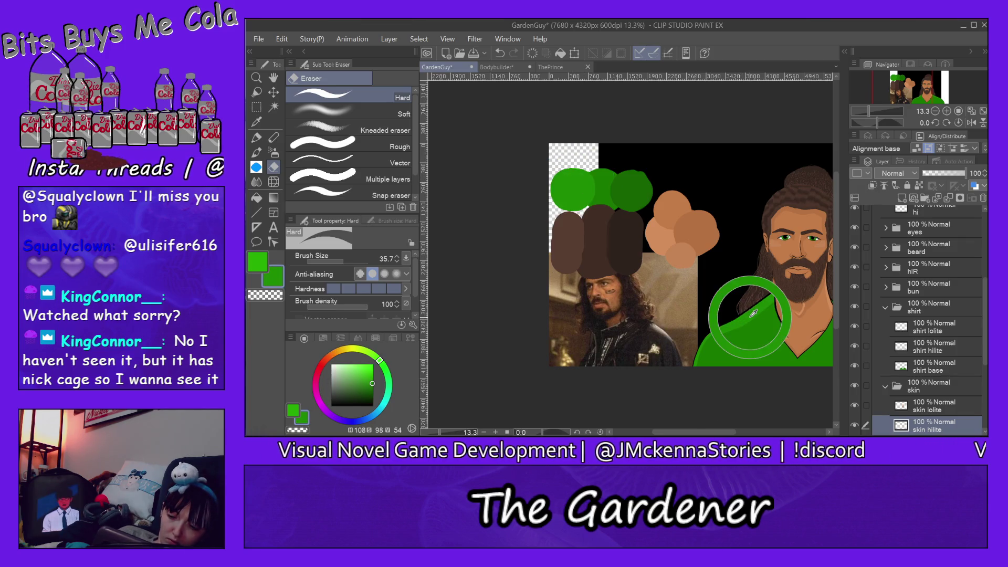
pyautogui.moveTo(715, 434); pyautogui.dragTo(760, 434)
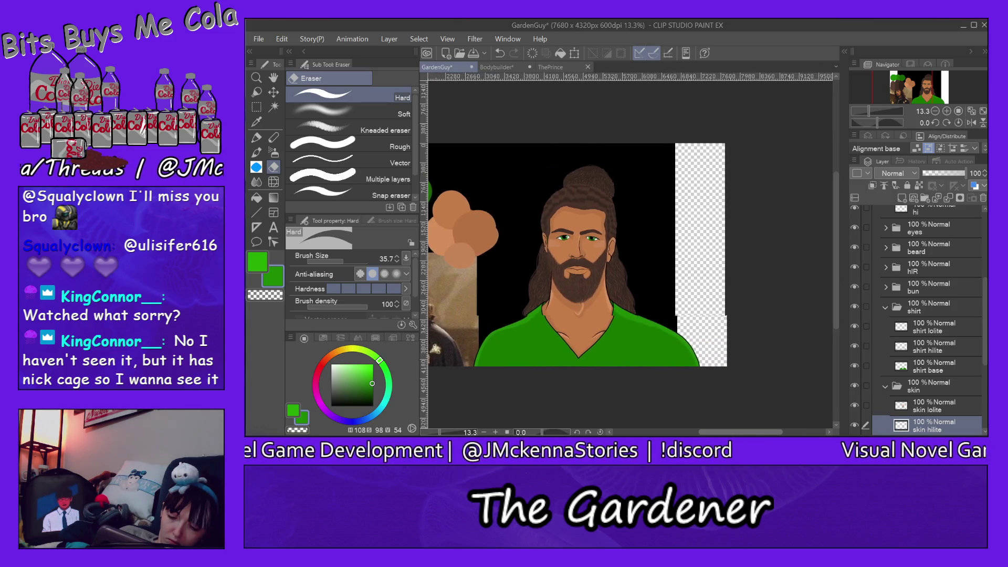
# - Zoom in on the shirt shoulder and select the Milli pen
pyautogui.click(255, 77)
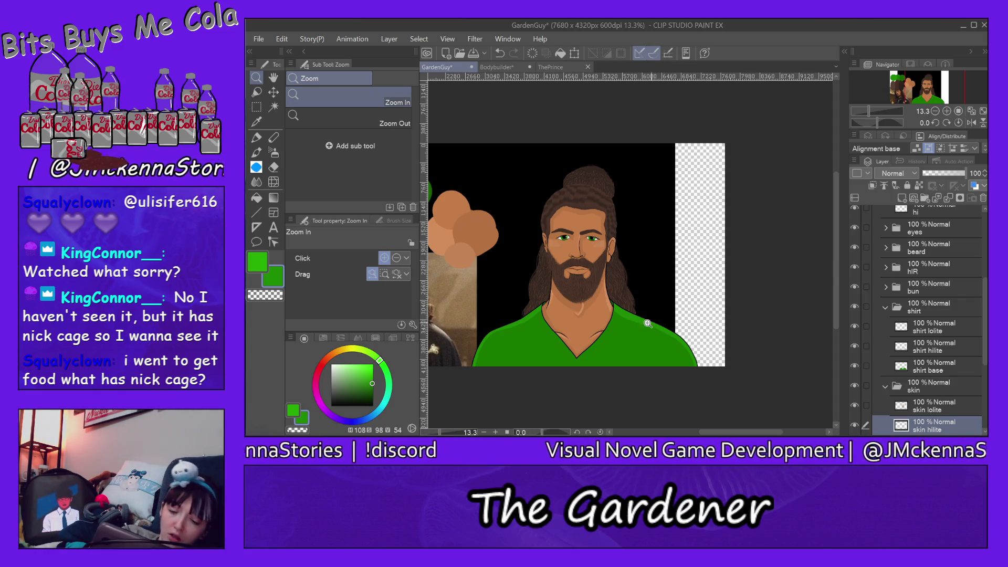
pyautogui.click(623, 343)
pyautogui.click(626, 336)
pyautogui.click(632, 321)
pyautogui.click(257, 138)
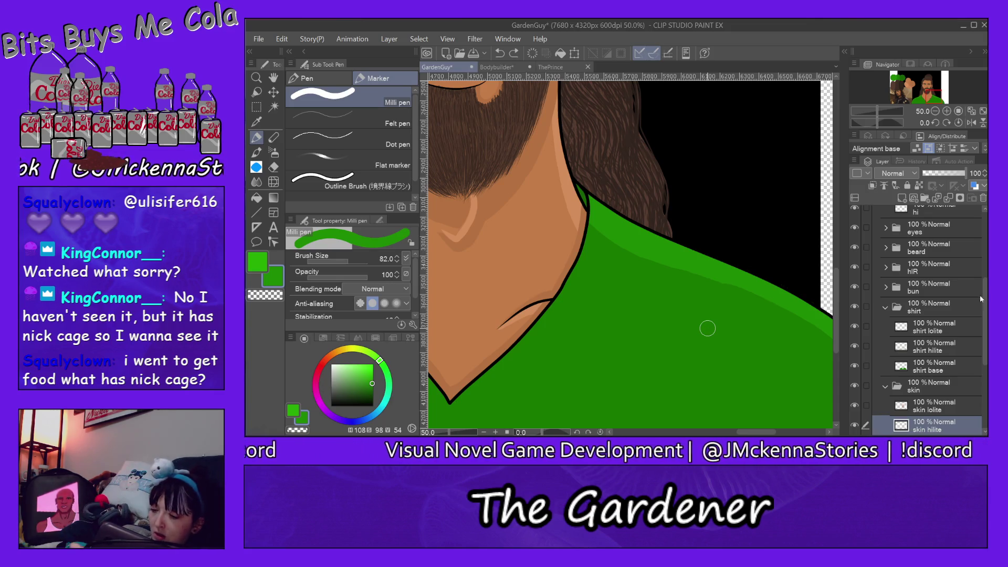
pyautogui.scroll(-2, 982, 347)
pyautogui.scroll(-1, 983, 347)
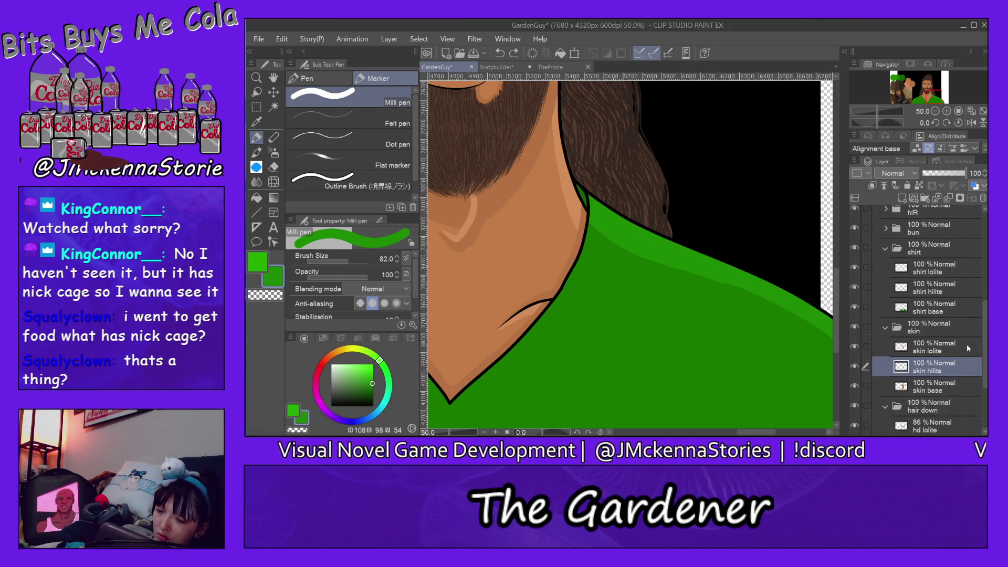
# - On the shirt hilite layer, paint a short light green highlight beside the collar fold, redoing it several times
pyautogui.click(941, 297)
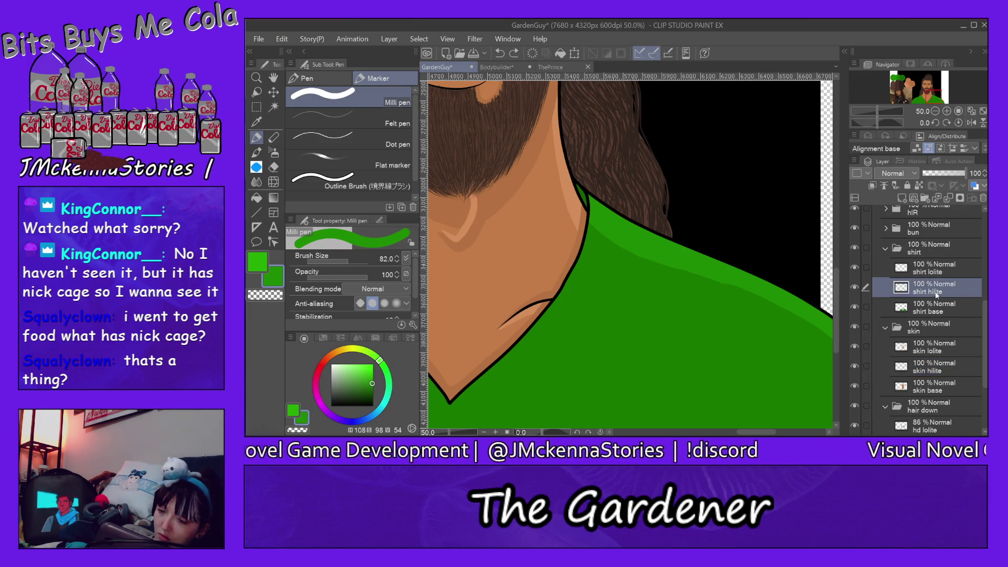
pyautogui.moveTo(555, 308); pyautogui.dragTo(741, 352)
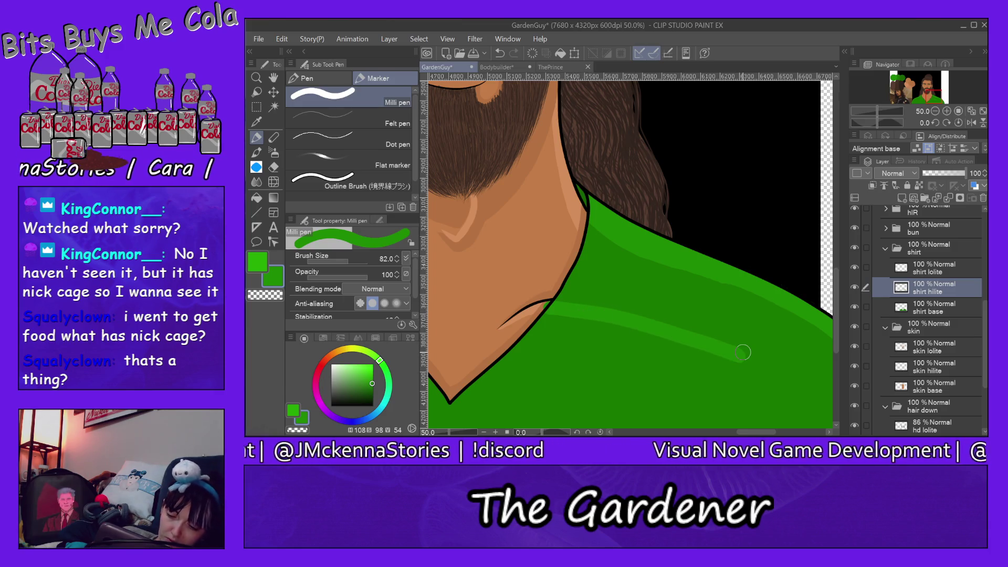
pyautogui.moveTo(753, 433); pyautogui.dragTo(726, 433)
pyautogui.moveTo(747, 312)
pyautogui.mouseDown()
pyautogui.moveTo(625, 314)
pyautogui.moveTo(552, 343)
pyautogui.mouseUp()
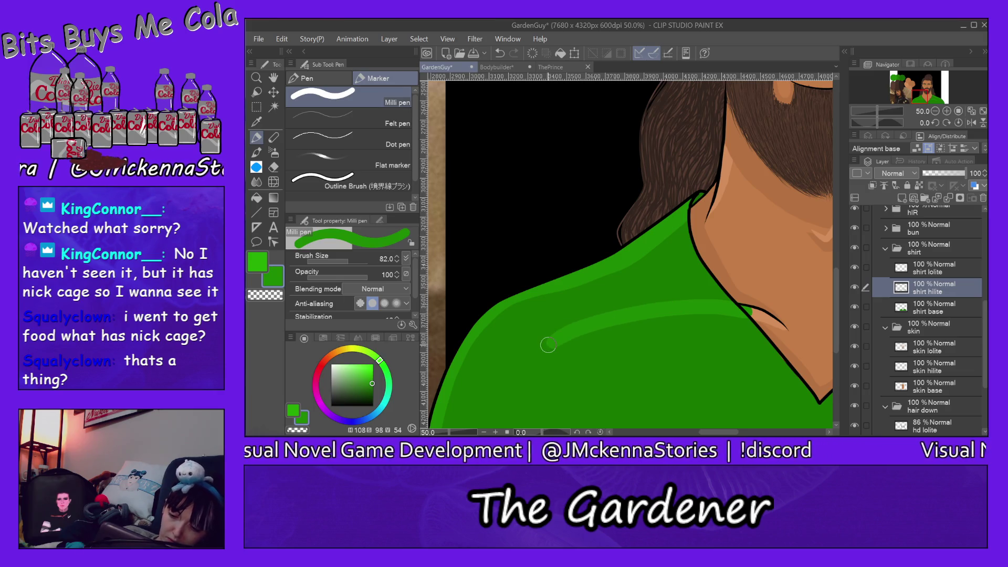
pyautogui.hotkey('ctrl', 'z')
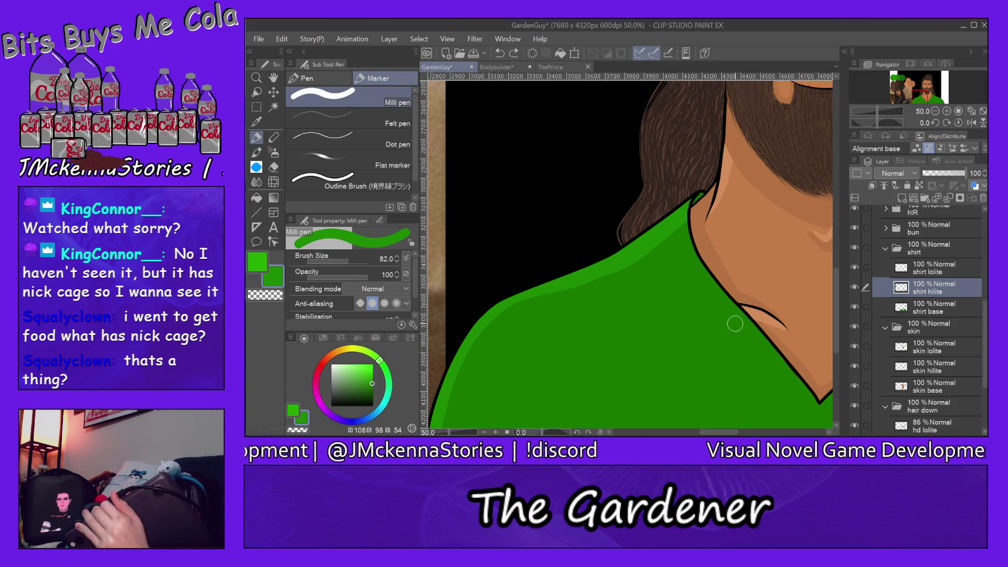
pyautogui.moveTo(751, 316); pyautogui.dragTo(620, 321)
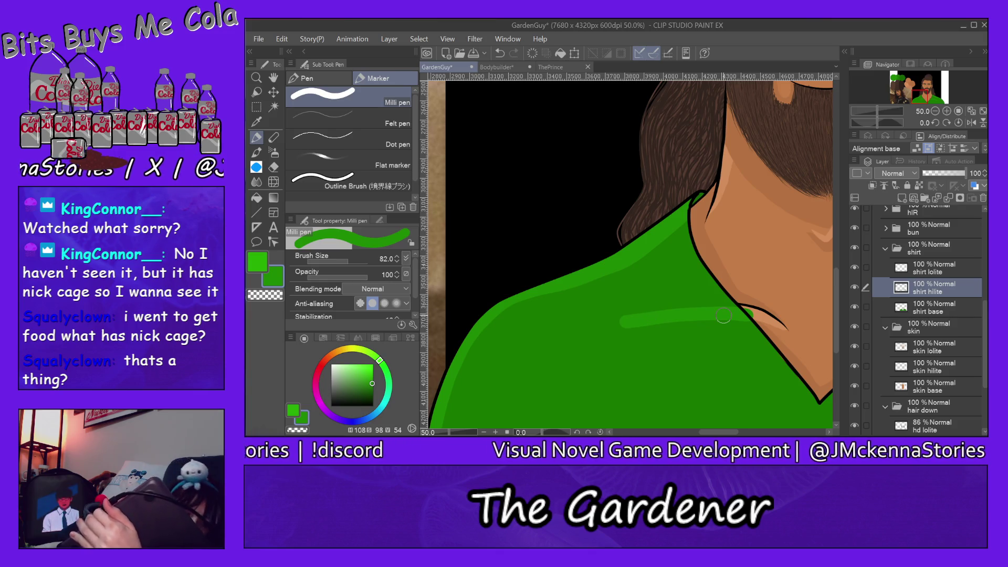
pyautogui.hotkey('ctrl', 'z')
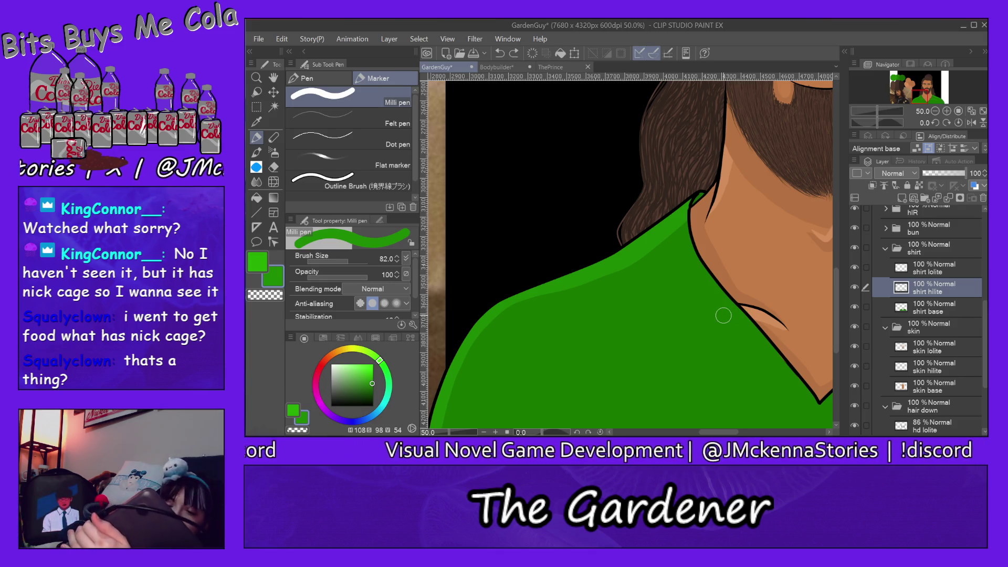
pyautogui.moveTo(750, 316); pyautogui.dragTo(611, 324)
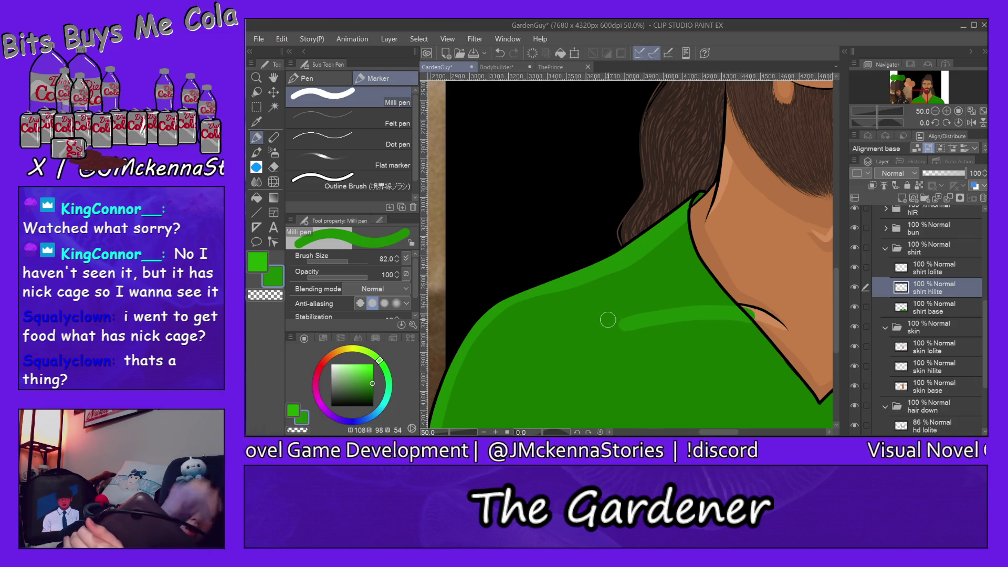
pyautogui.hotkey('ctrl', 'z')
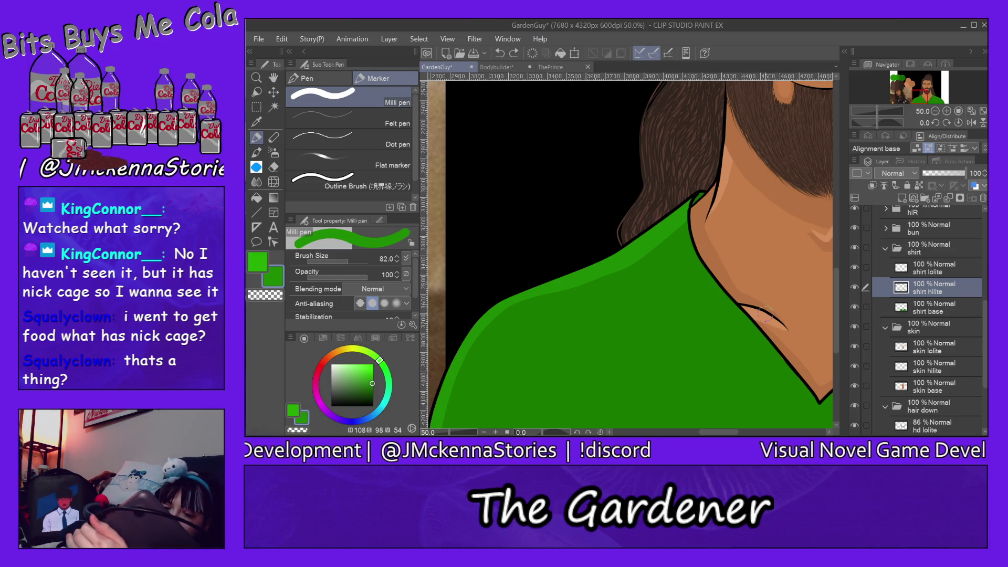
pyautogui.moveTo(763, 315)
pyautogui.mouseDown()
pyautogui.moveTo(641, 318)
pyautogui.moveTo(593, 330)
pyautogui.mouseUp()
pyautogui.hotkey('ctrl', 'z')
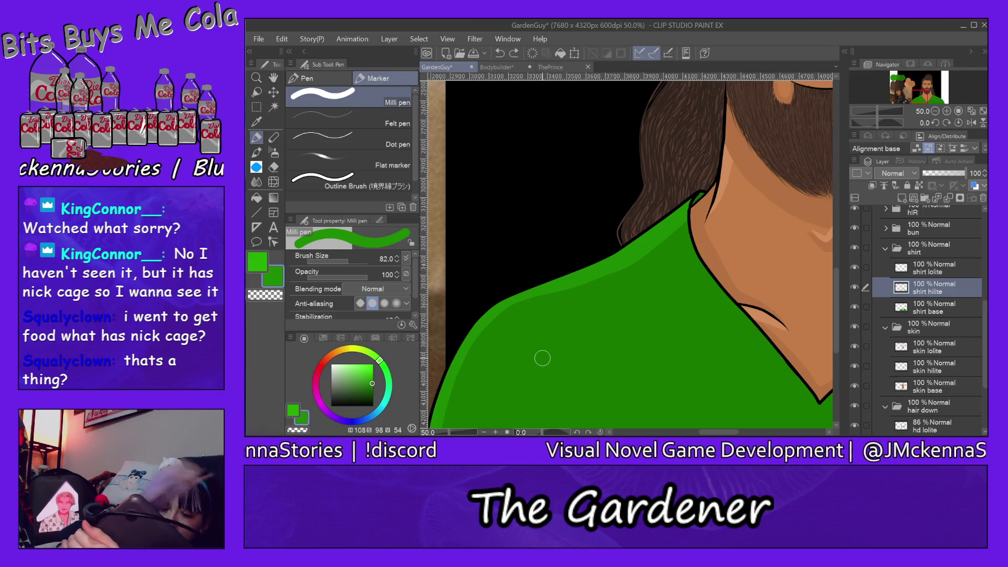
pyautogui.moveTo(750, 316); pyautogui.dragTo(583, 347)
pyautogui.hotkey('ctrl', '0')
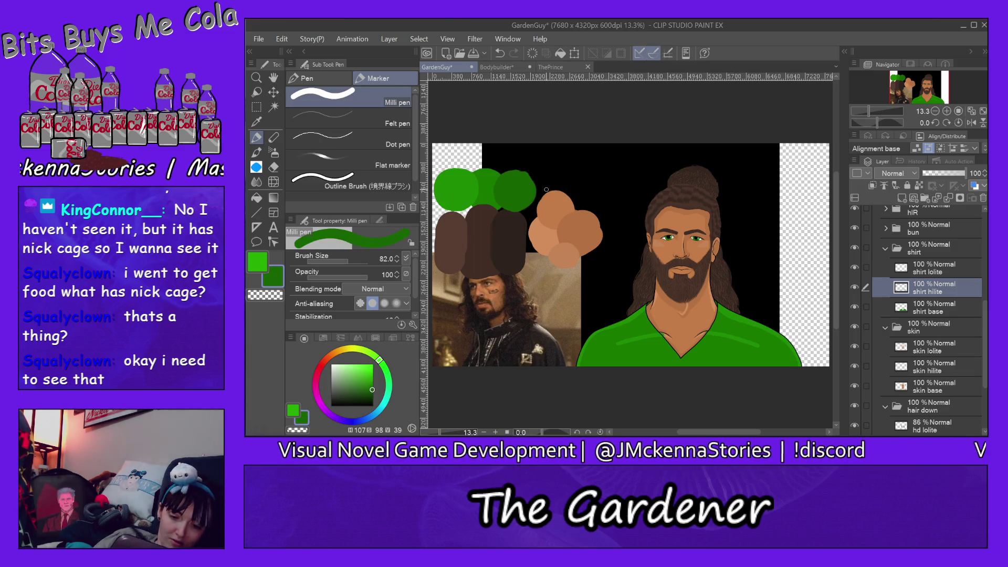
# - Erase the stray green over the neck line and inside the fold, and taper the highlight tip
pyautogui.scroll(3, 744, 335)
pyautogui.scroll(4, 743, 334)
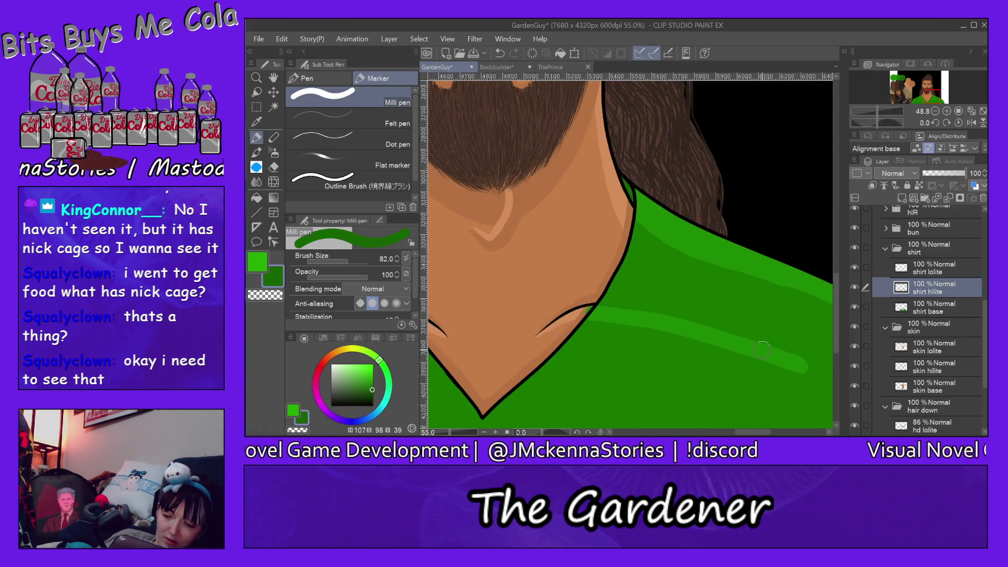
pyautogui.moveTo(761, 434); pyautogui.dragTo(767, 425)
pyautogui.press('e')
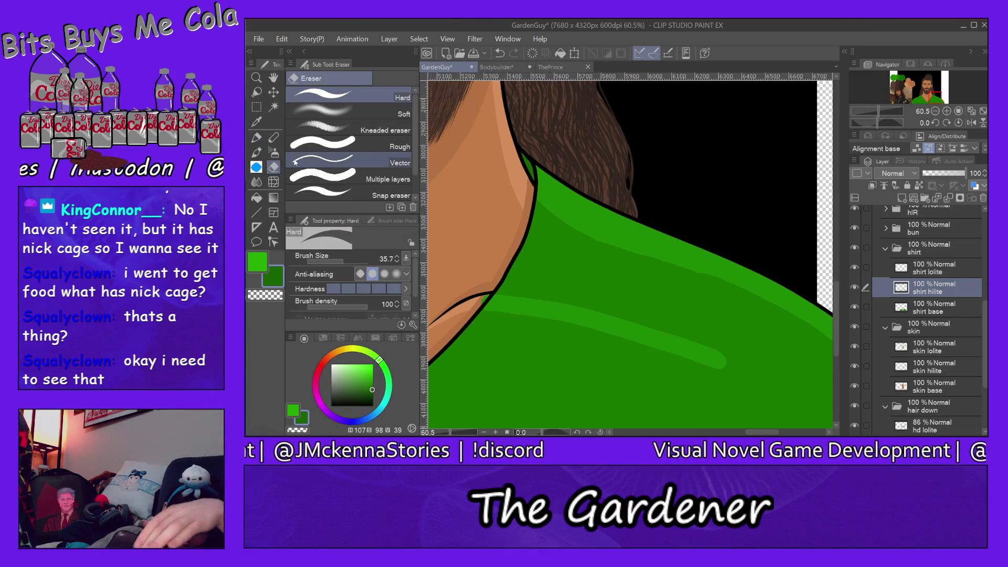
pyautogui.moveTo(487, 289); pyautogui.dragTo(481, 298)
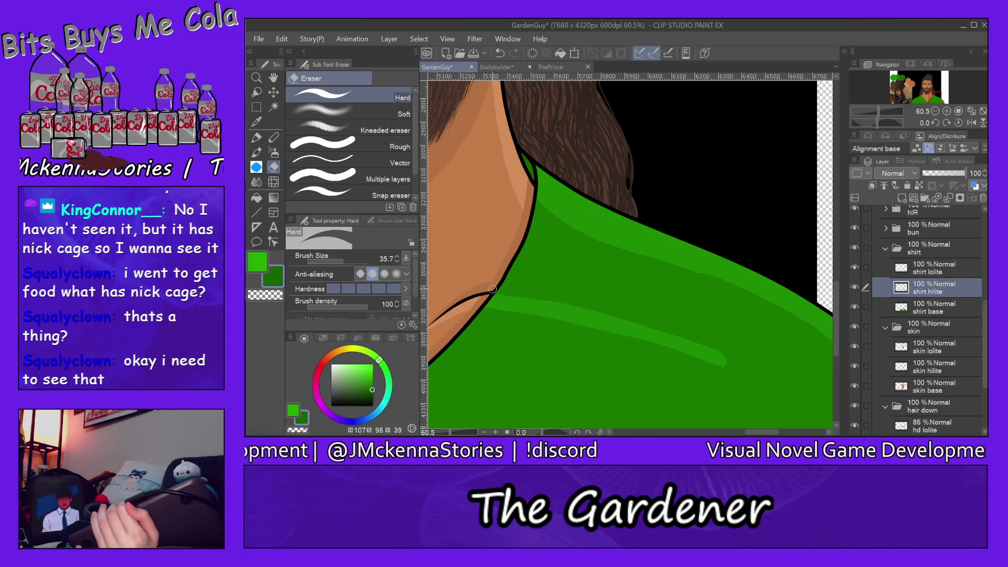
pyautogui.moveTo(689, 343); pyautogui.dragTo(738, 365)
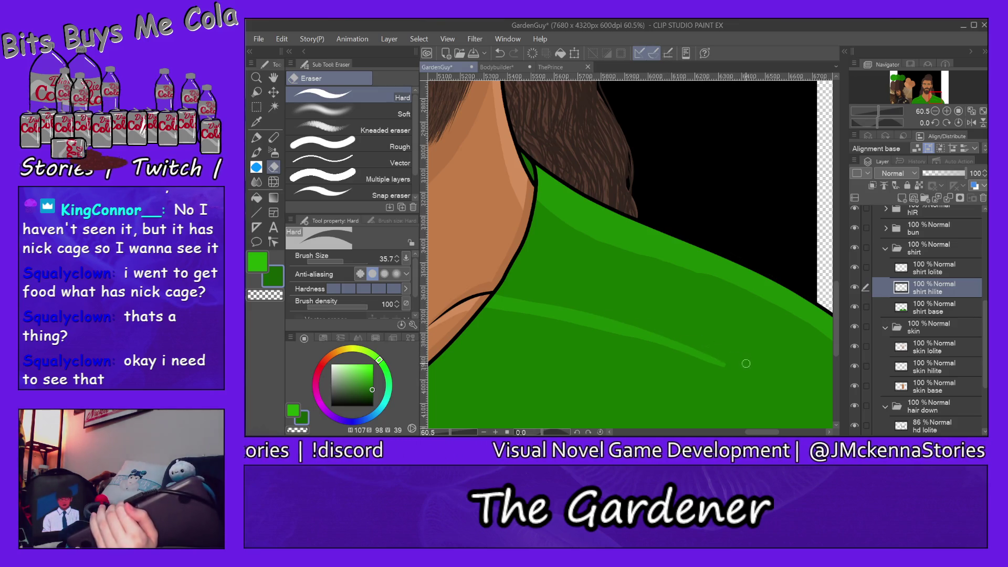
pyautogui.moveTo(760, 433); pyautogui.dragTo(734, 435)
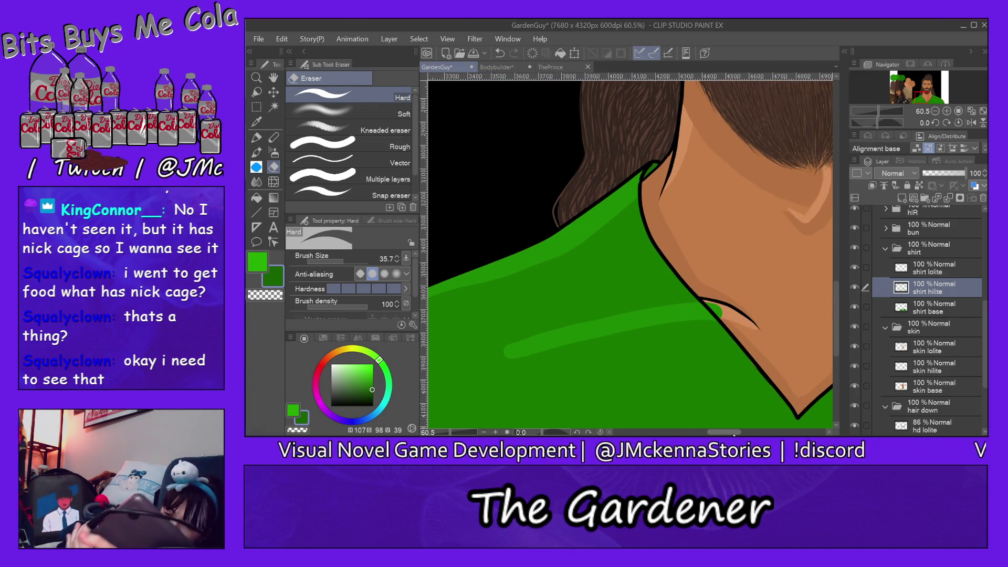
pyautogui.moveTo(709, 307); pyautogui.dragTo(719, 314)
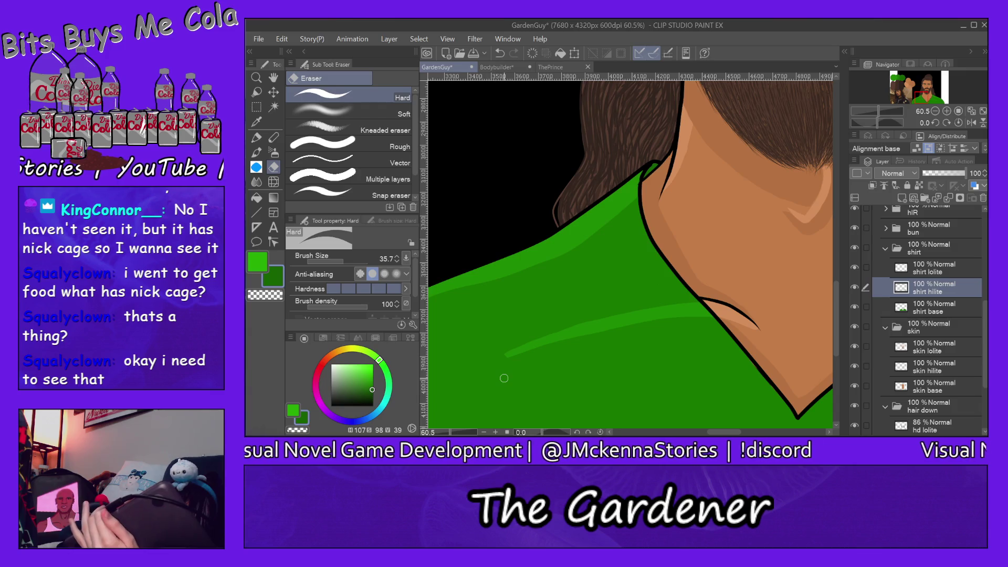
pyautogui.click(256, 138)
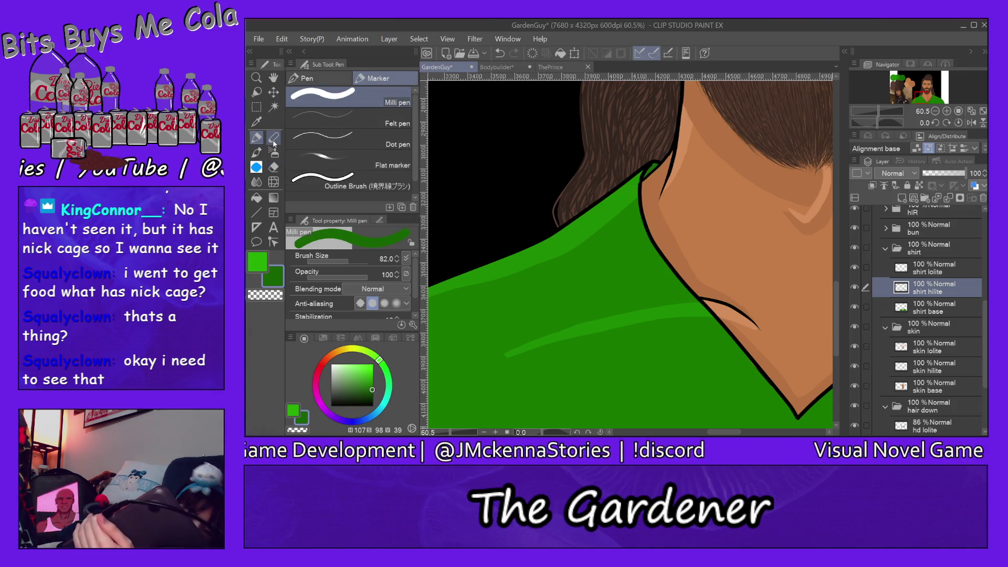
# - On the shirt lolite layer, draw a dark green fold line down from the collar
pyautogui.click(937, 268)
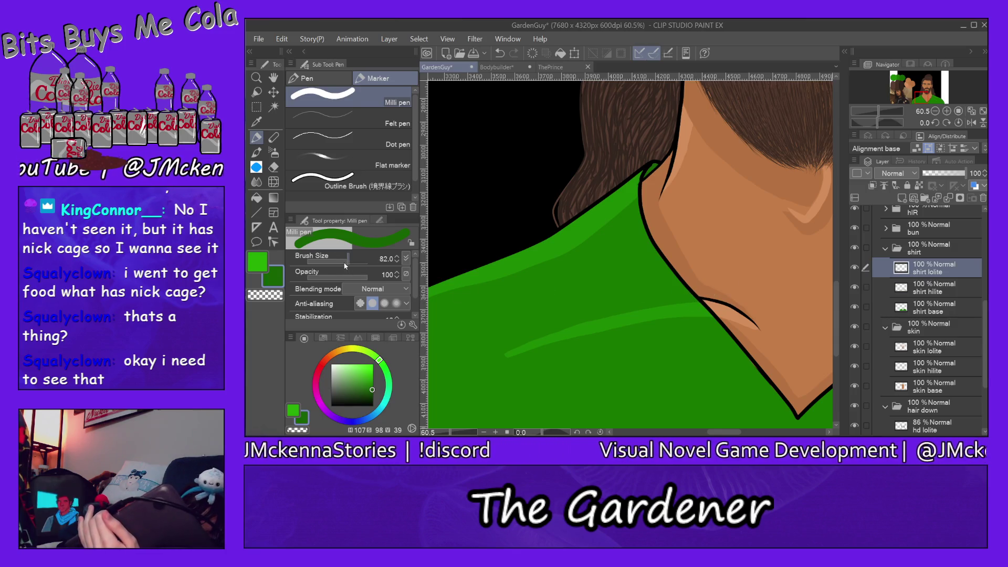
pyautogui.moveTo(699, 301); pyautogui.dragTo(628, 314)
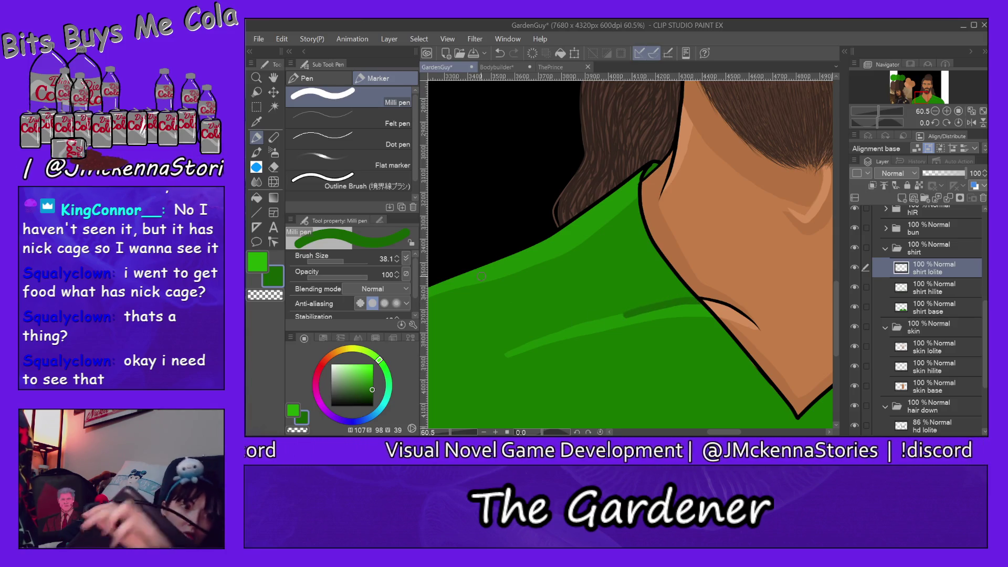
pyautogui.hotkey('ctrl', 'z')
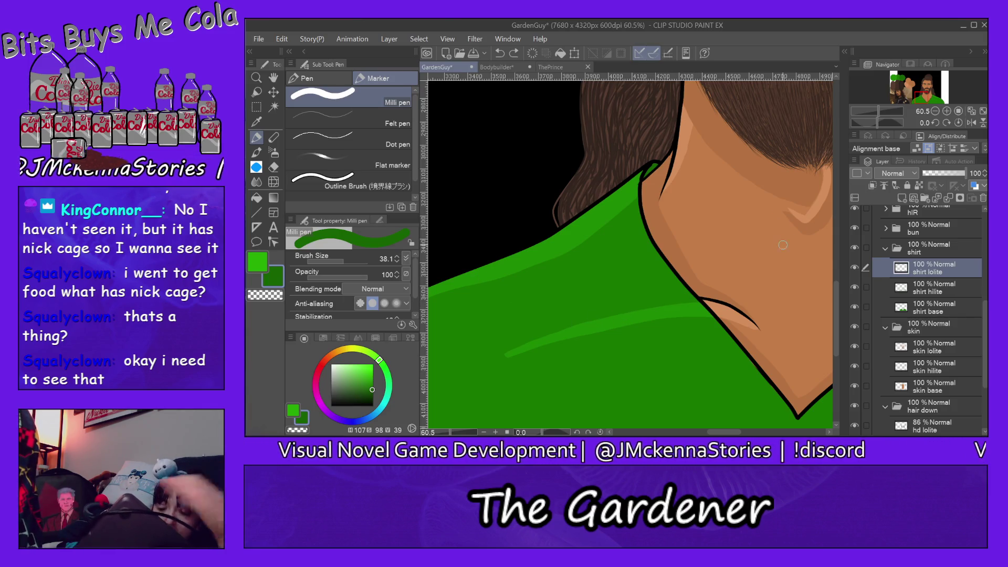
pyautogui.moveTo(700, 301)
pyautogui.mouseDown()
pyautogui.moveTo(583, 323)
pyautogui.moveTo(489, 359)
pyautogui.mouseUp()
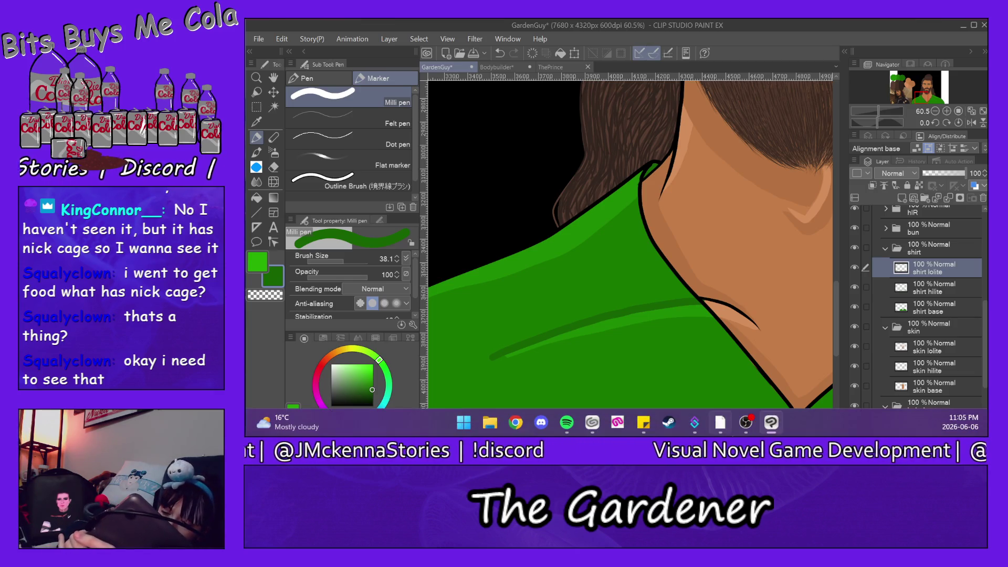
pyautogui.moveTo(728, 433); pyautogui.dragTo(762, 433)
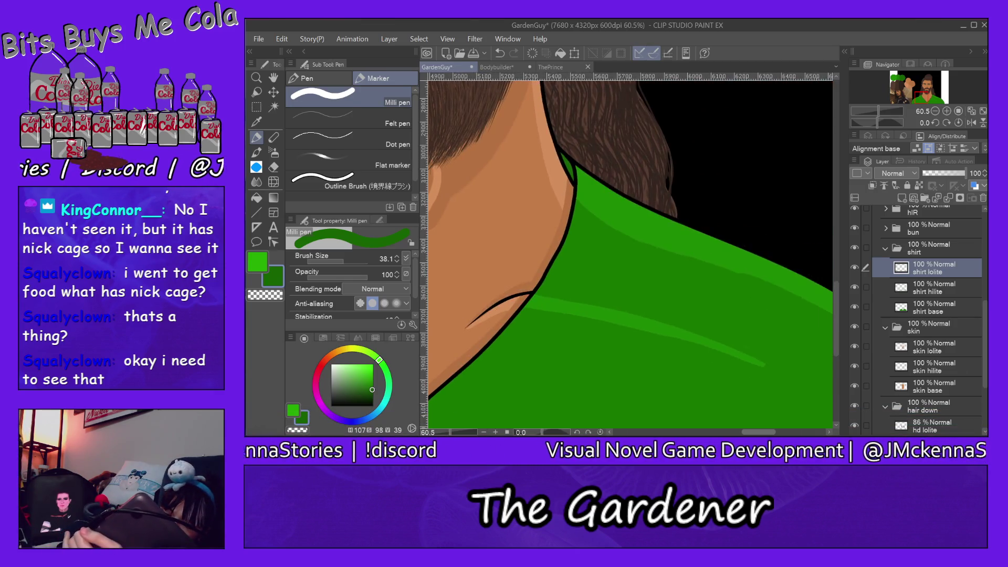
# - Redraw the dark green fold line along the shoulder until it sits right, then fit the view
pyautogui.moveTo(529, 294); pyautogui.dragTo(778, 370)
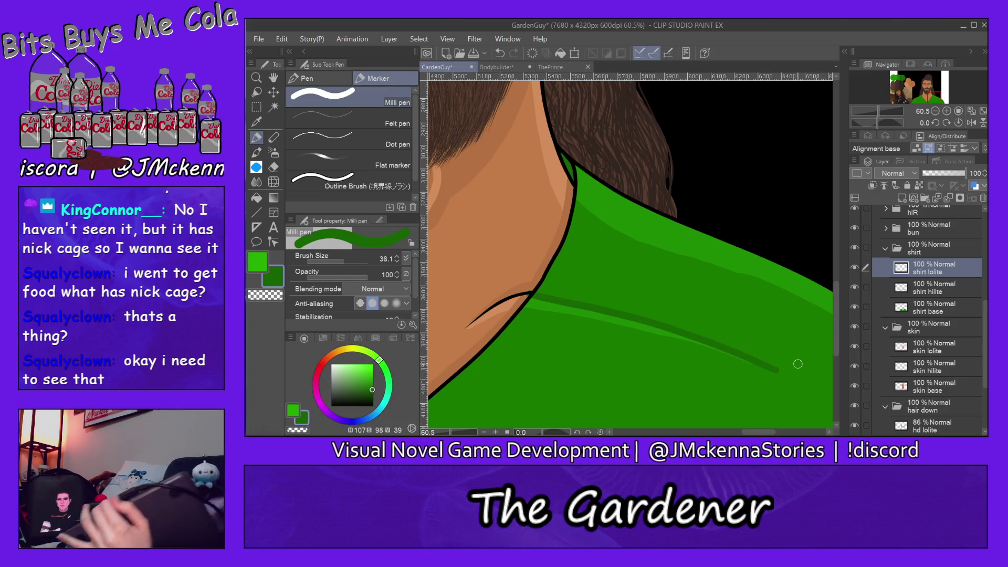
pyautogui.hotkey('ctrl', 'z')
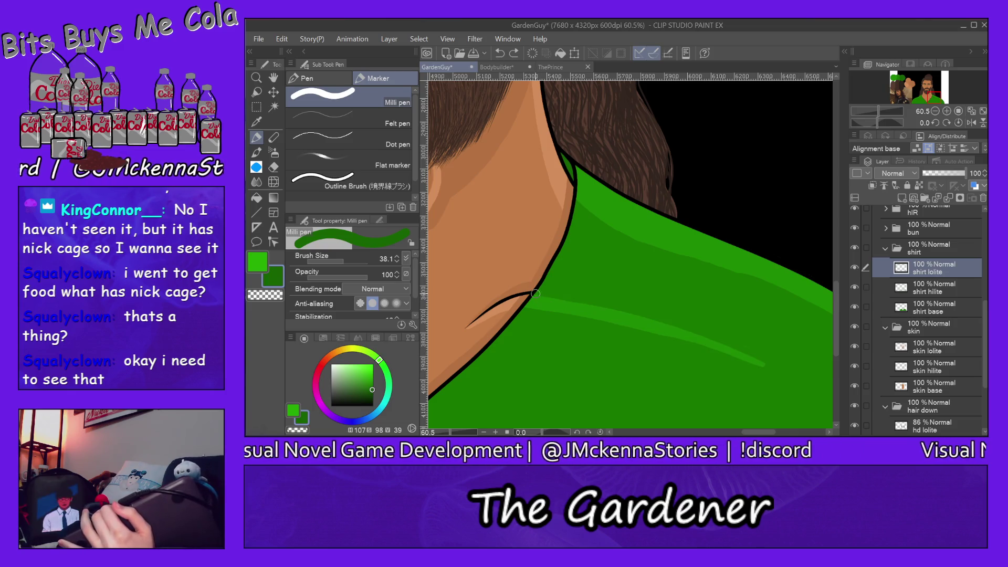
pyautogui.moveTo(528, 293); pyautogui.dragTo(784, 370)
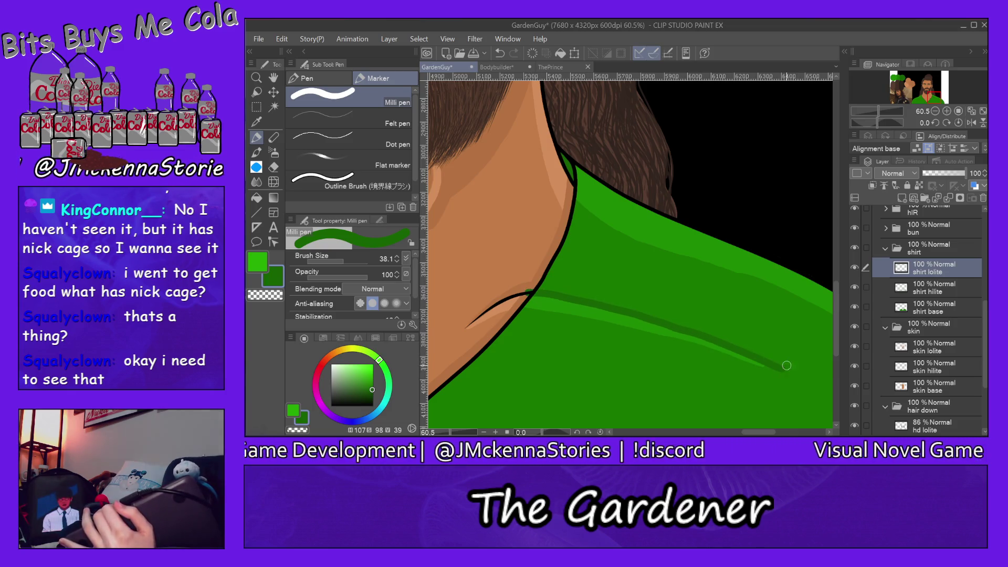
pyautogui.hotkey('ctrl', 'z')
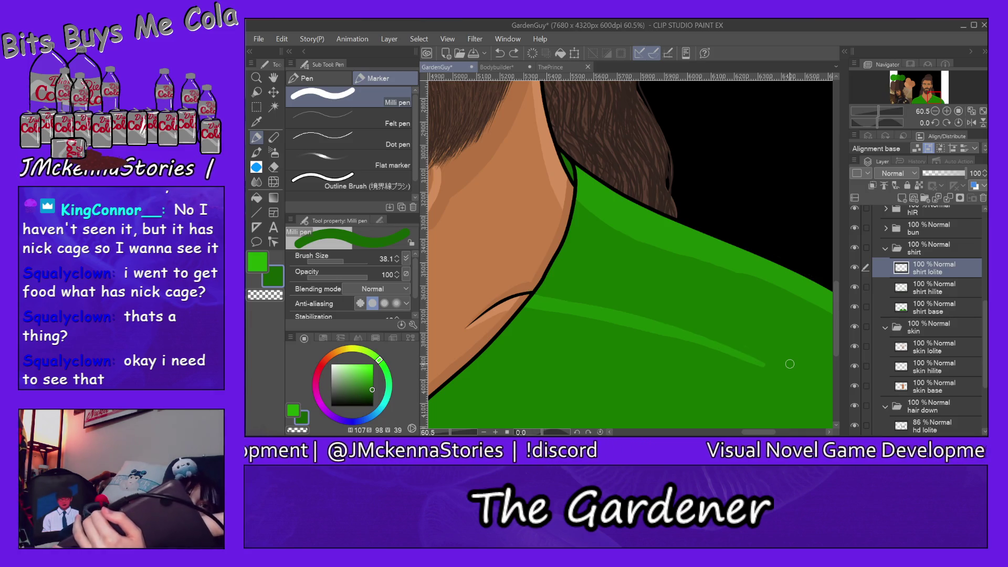
pyautogui.moveTo(527, 293)
pyautogui.mouseDown()
pyautogui.moveTo(714, 340)
pyautogui.moveTo(771, 370)
pyautogui.mouseUp()
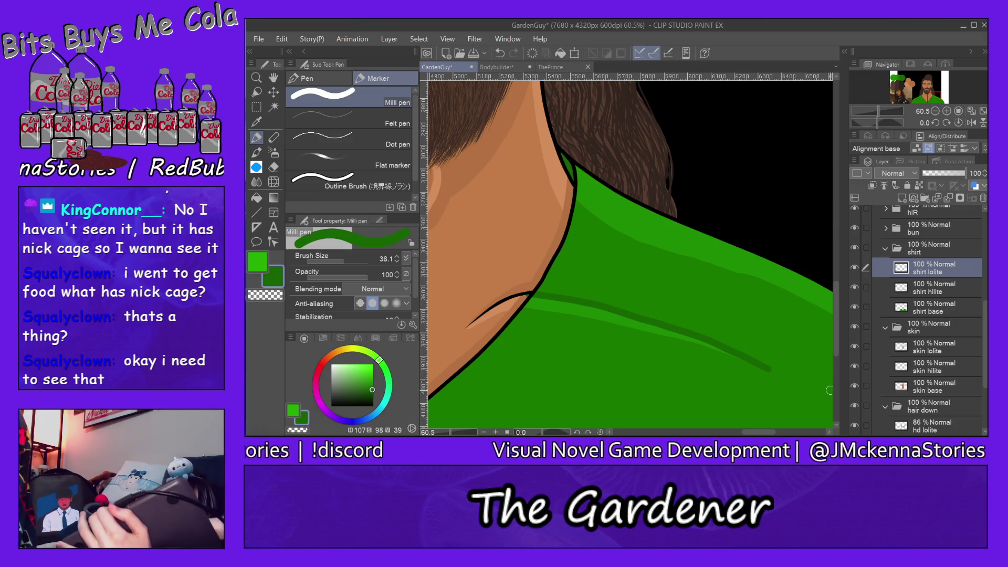
pyautogui.hotkey('ctrl', 'z')
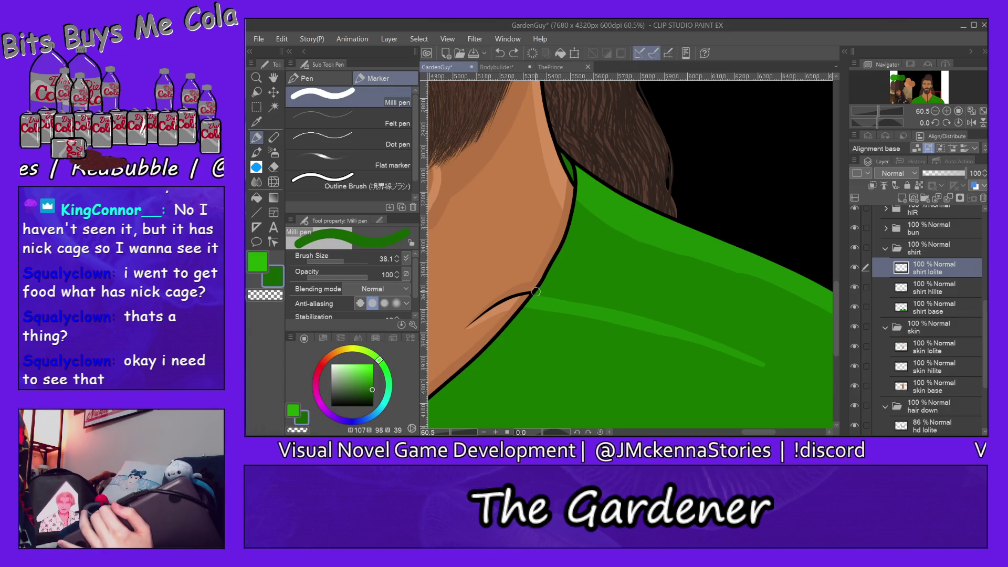
pyautogui.moveTo(531, 293)
pyautogui.mouseDown()
pyautogui.moveTo(687, 328)
pyautogui.moveTo(793, 367)
pyautogui.mouseUp()
pyautogui.hotkey('ctrl', 'z')
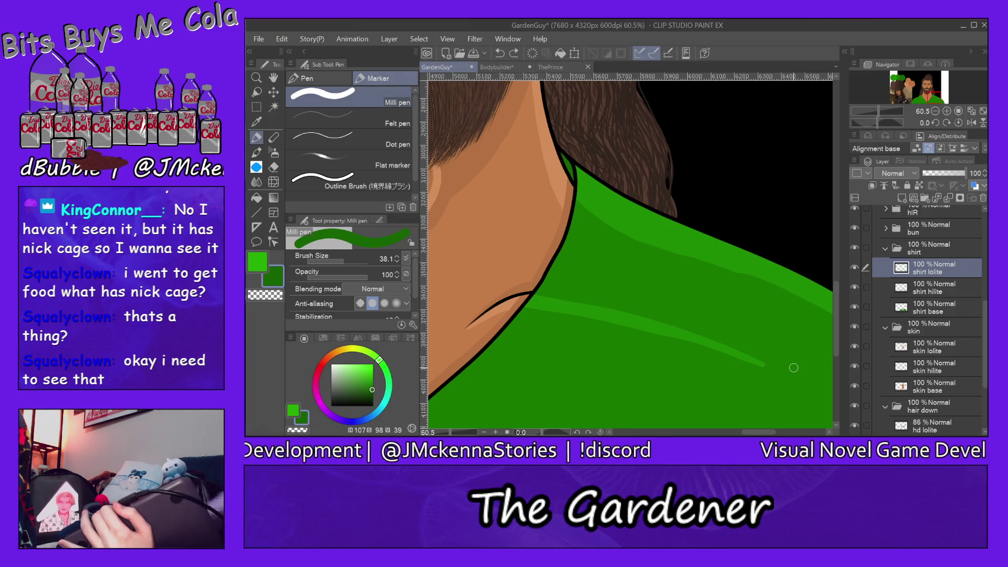
pyautogui.moveTo(531, 295); pyautogui.dragTo(793, 365)
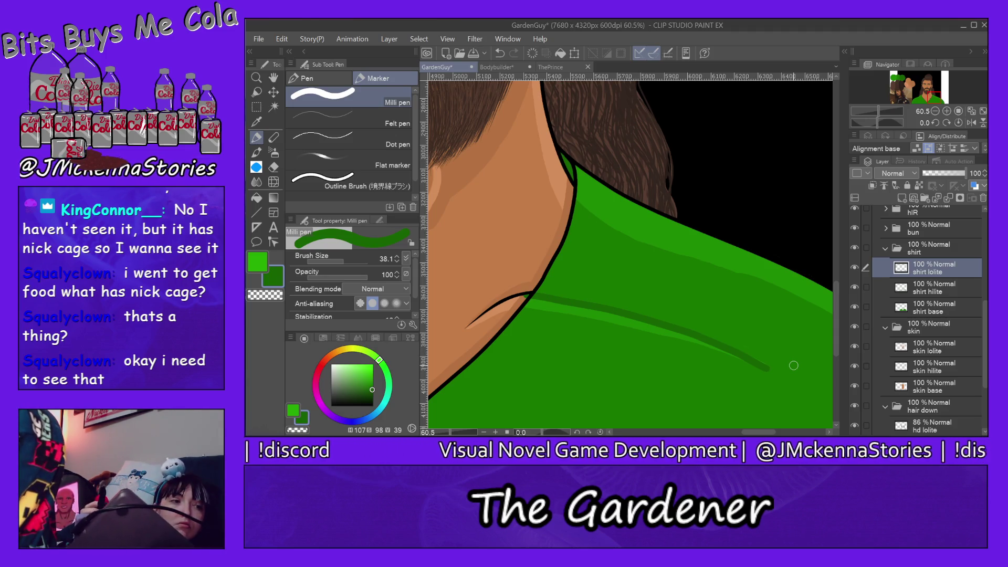
pyautogui.hotkey('ctrl', 'z')
pyautogui.moveTo(532, 292)
pyautogui.mouseDown()
pyautogui.moveTo(652, 314)
pyautogui.moveTo(754, 361)
pyautogui.mouseUp()
pyautogui.hotkey('ctrl', 'z')
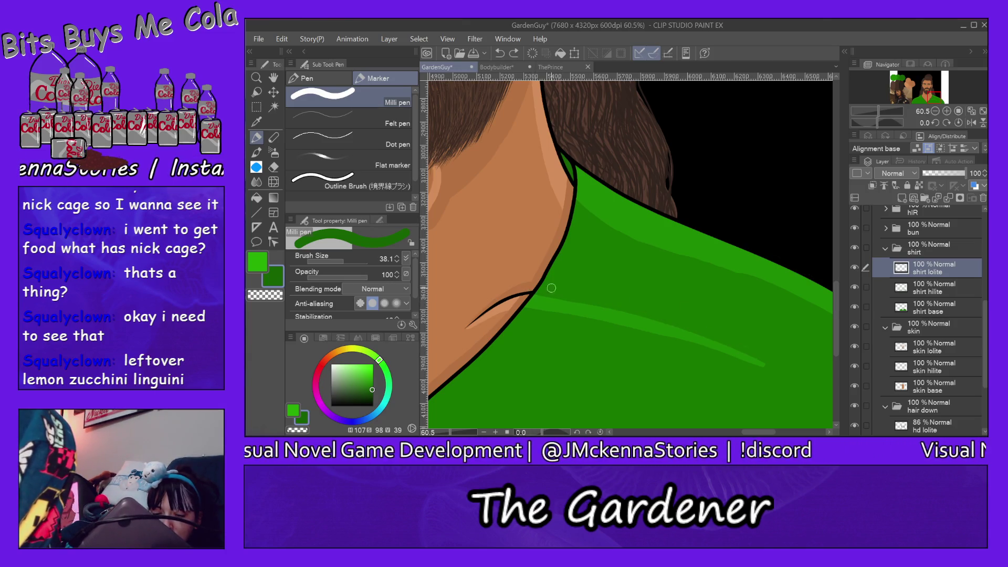
pyautogui.moveTo(528, 293)
pyautogui.mouseDown()
pyautogui.moveTo(690, 329)
pyautogui.moveTo(785, 374)
pyautogui.mouseUp()
pyautogui.hotkey('ctrl', 'z')
pyautogui.moveTo(534, 292)
pyautogui.mouseDown()
pyautogui.moveTo(630, 310)
pyautogui.moveTo(791, 369)
pyautogui.mouseUp()
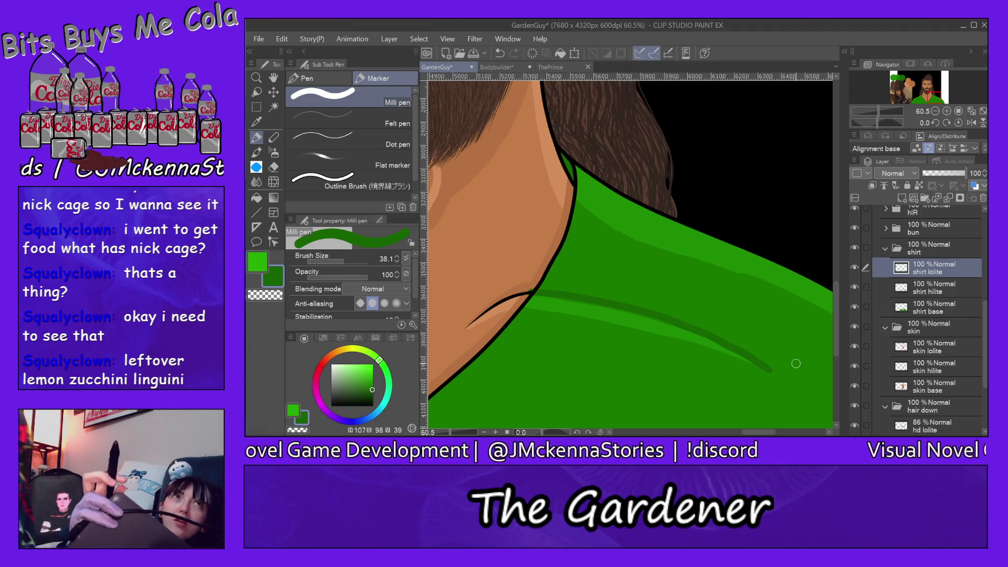
pyautogui.hotkey('ctrl', '0')
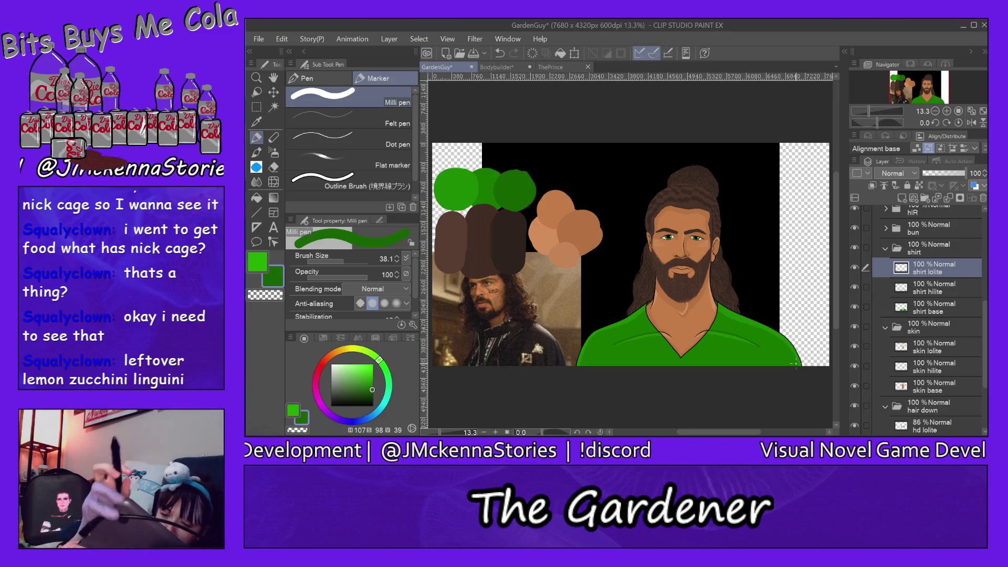
# - Zoom in on the neckline and shirt shoulders
pyautogui.click(256, 77)
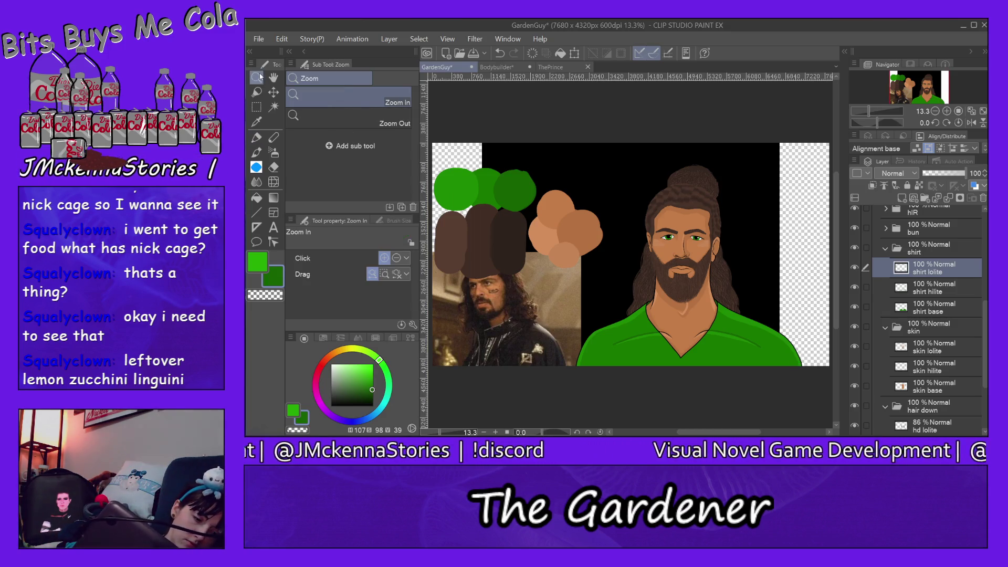
pyautogui.keyDown('alt'); pyautogui.click(691, 358); pyautogui.keyUp('alt')
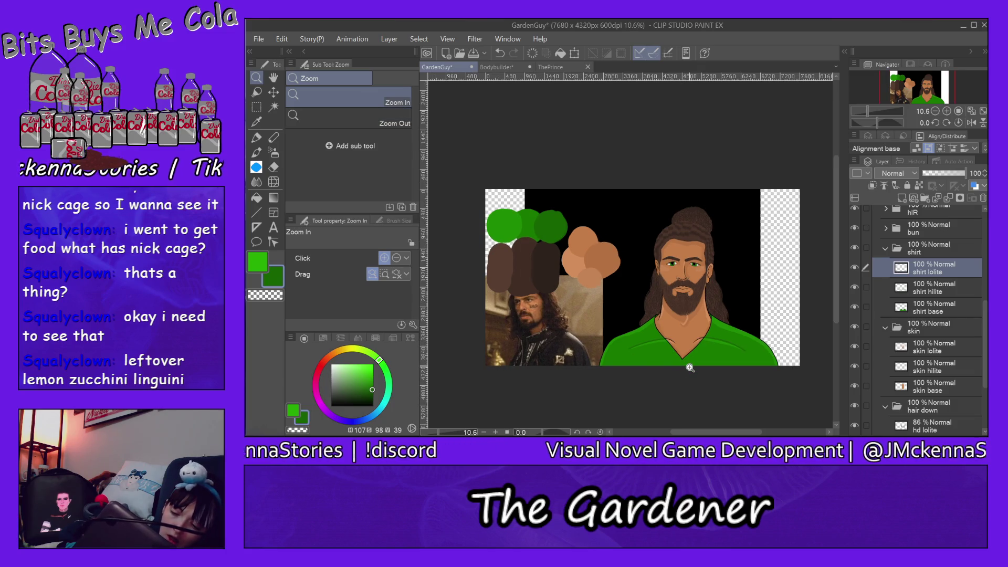
pyautogui.click(692, 362)
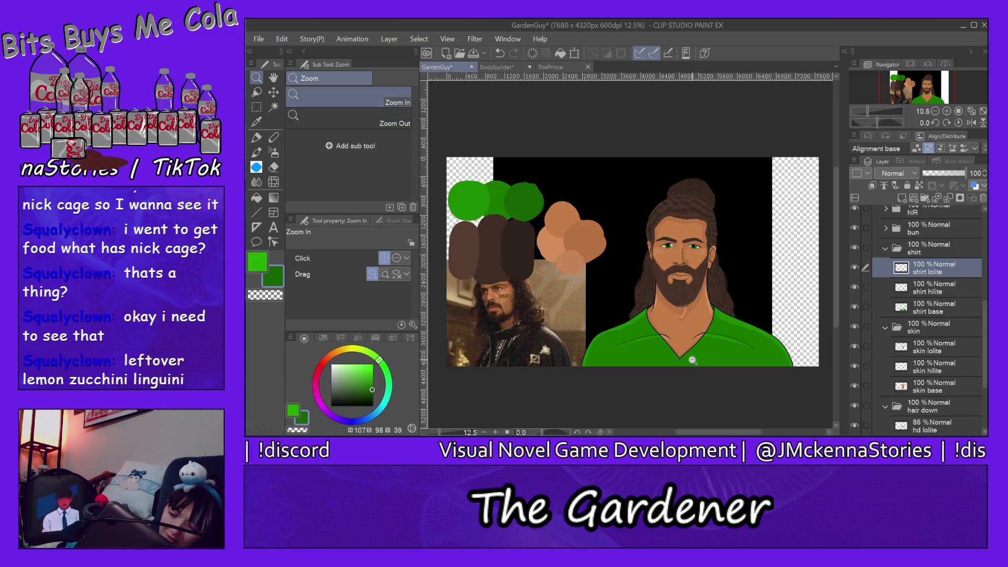
pyautogui.doubleClick(688, 364)
pyautogui.click(689, 363)
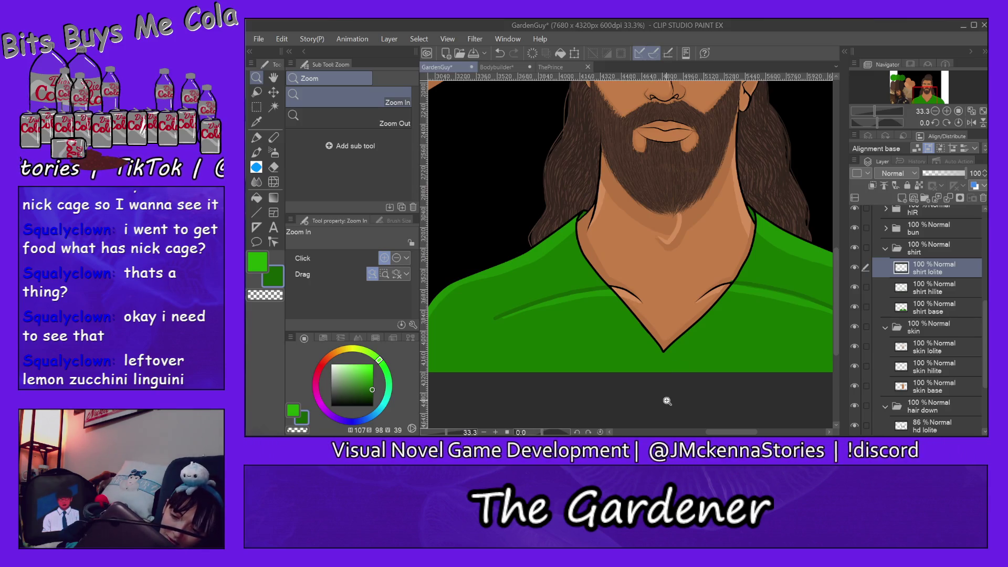
pyautogui.moveTo(724, 435)
pyautogui.mouseDown()
pyautogui.moveTo(750, 435)
pyautogui.moveTo(727, 435)
pyautogui.mouseUp()
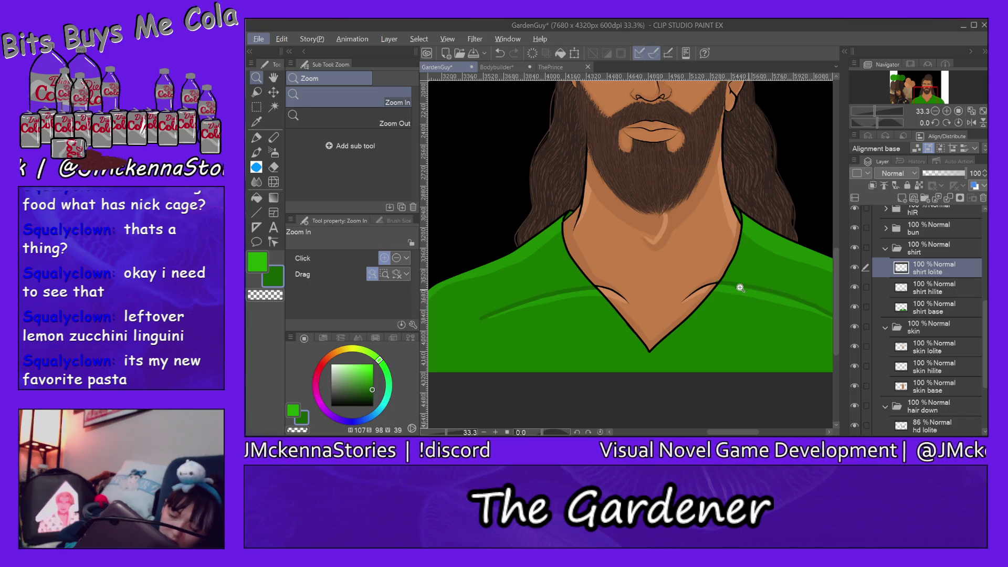
# - Sample the lighter shirt green and select the shirt hilite layer with the pen
pyautogui.press('i')
pyautogui.click(777, 301)
pyautogui.keyDown('ctrl'); pyautogui.keyDown('shift'); pyautogui.click(781, 302); pyautogui.keyUp('shift'); pyautogui.keyUp('ctrl')
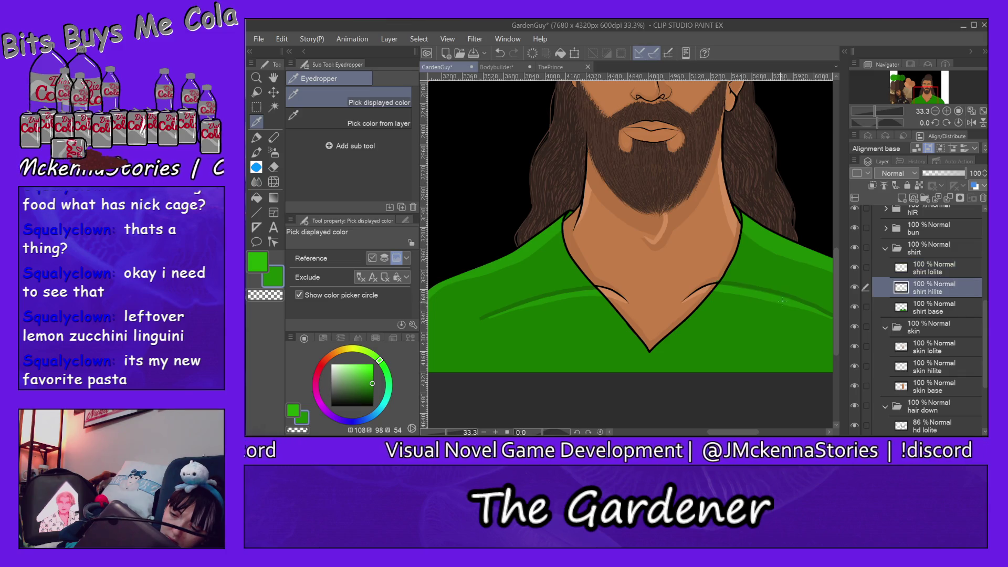
pyautogui.click(256, 138)
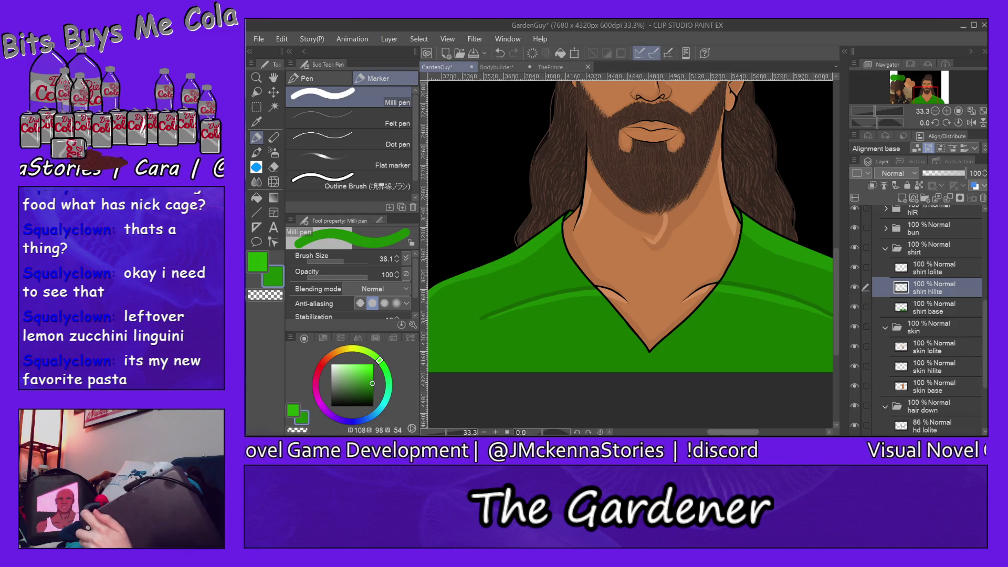
pyautogui.hscroll(5, 743, 419)
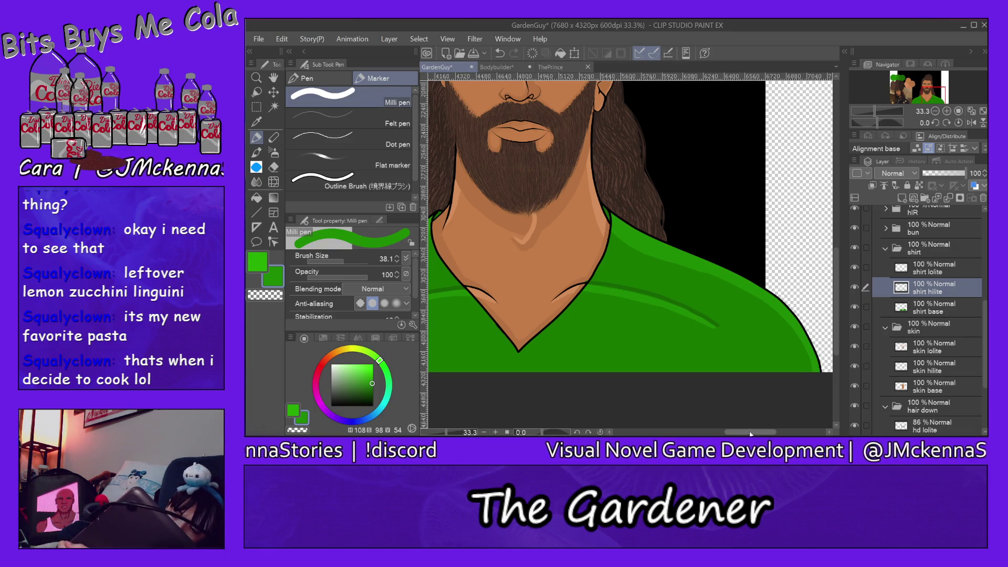
pyautogui.hscroll(-5, 736, 433)
pyautogui.moveTo(736, 433); pyautogui.dragTo(740, 433)
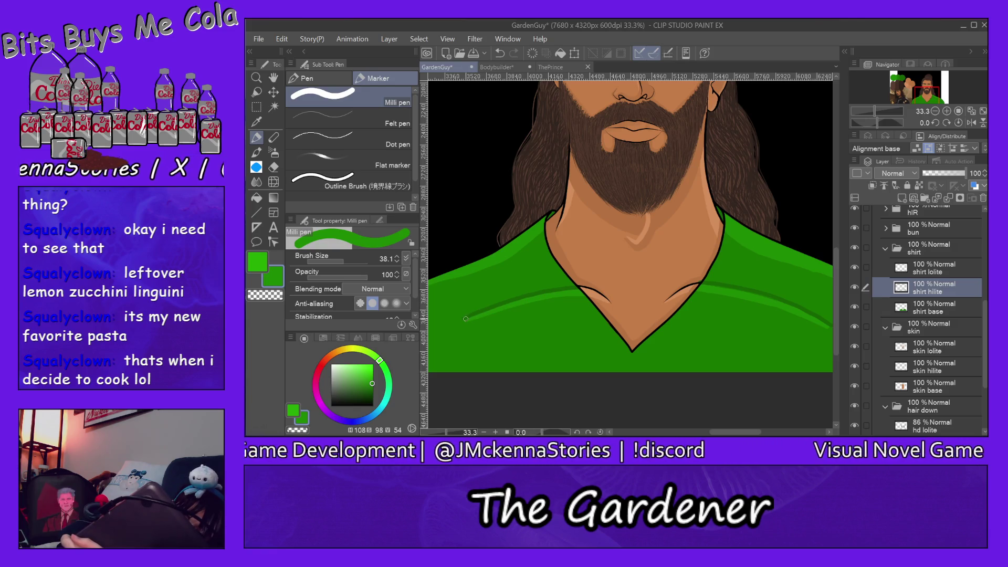
# - Save the GardenGuy file and choose the Eraser
pyautogui.moveTo(707, 435)
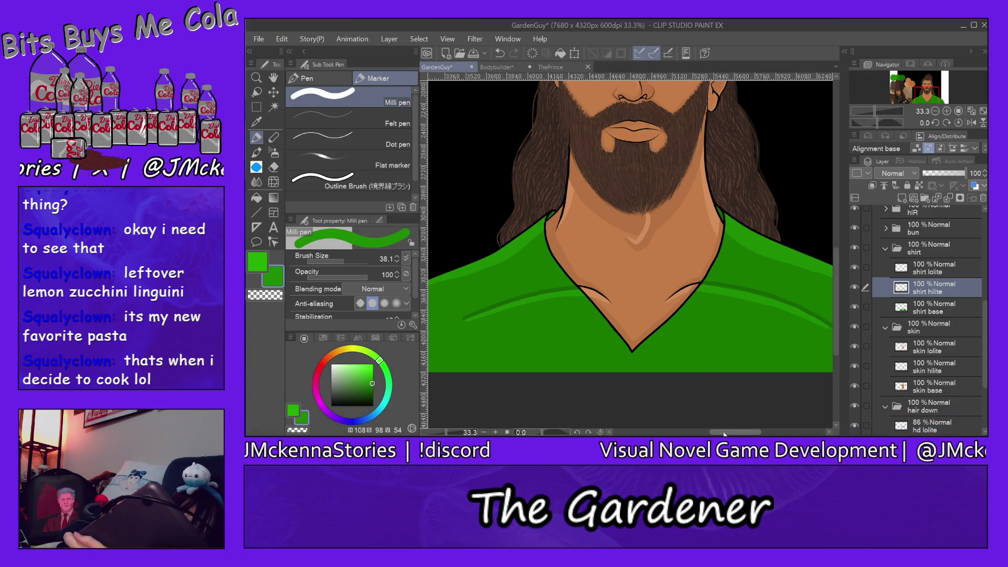
pyautogui.moveTo(723, 434); pyautogui.dragTo(736, 433)
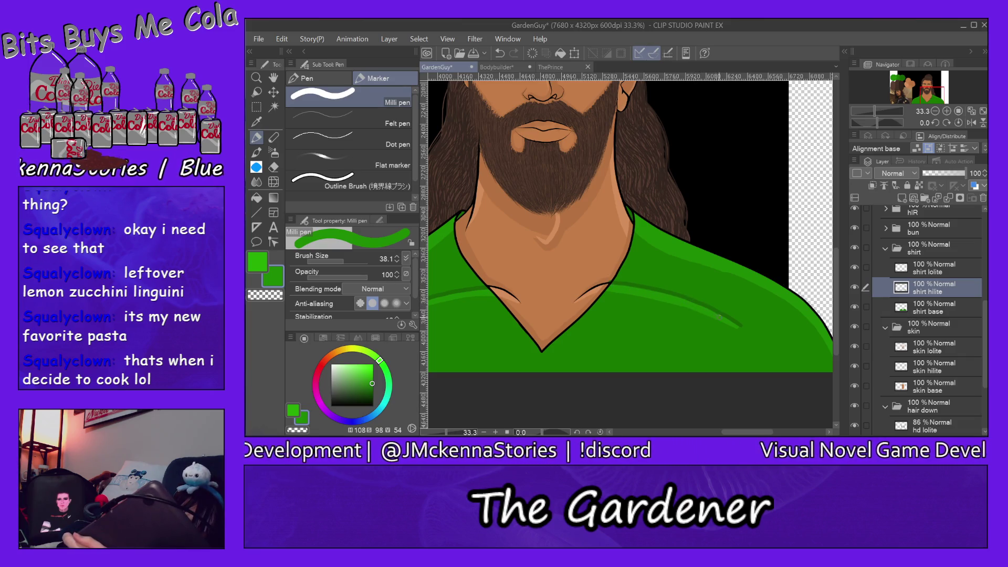
pyautogui.hotkey('ctrl', 's')
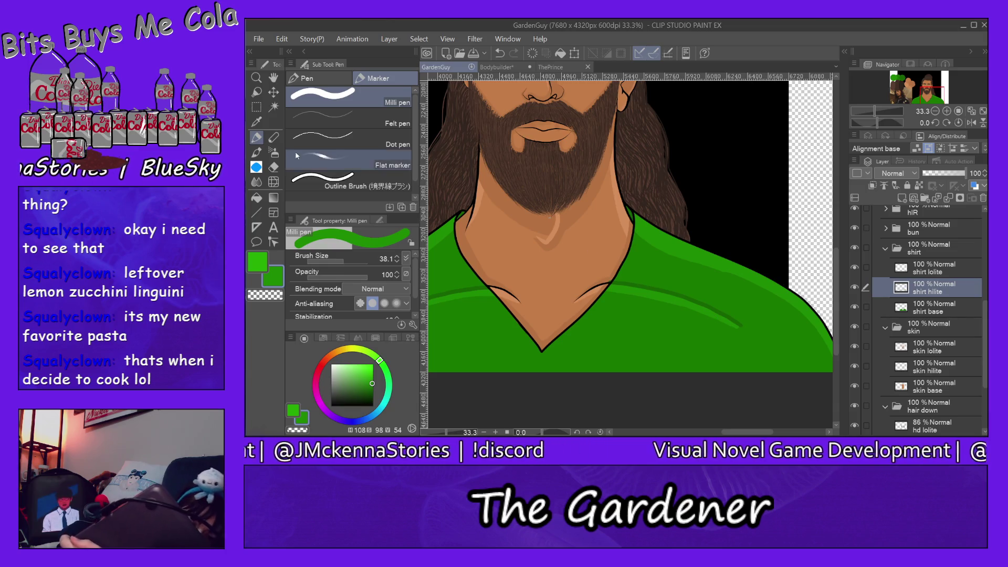
pyautogui.click(274, 168)
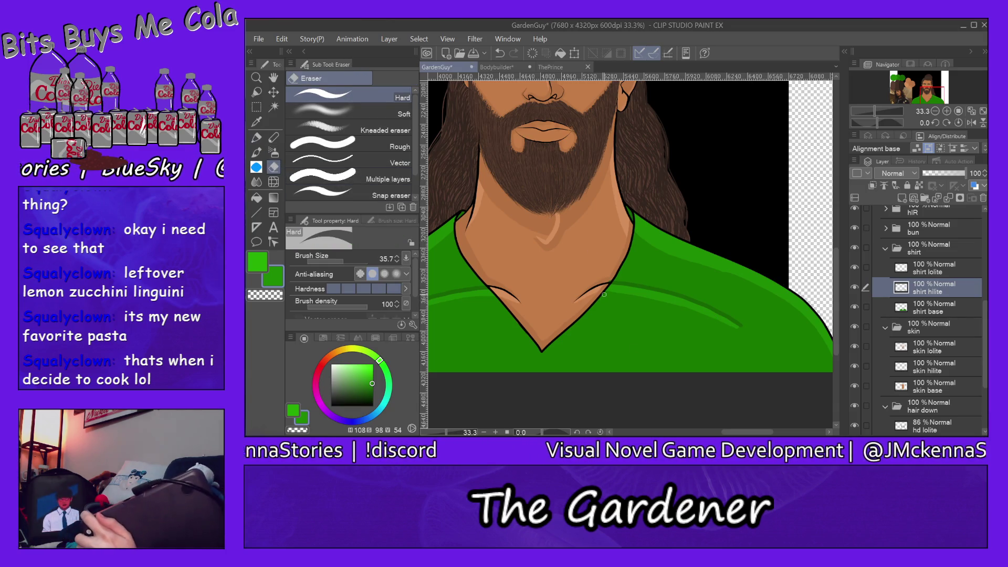